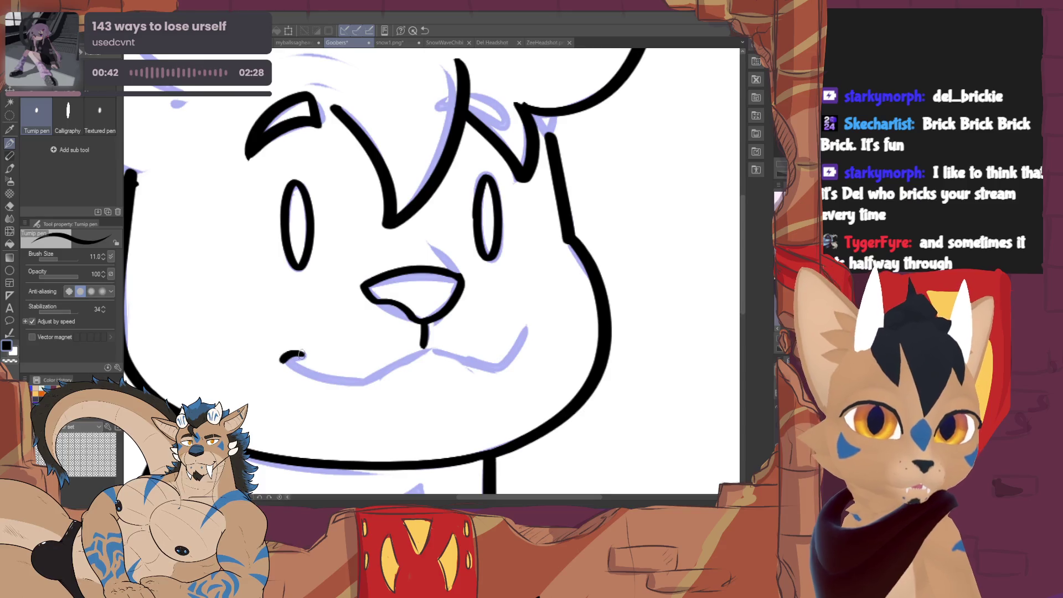
Attempt the right mouth stroke, undo it and clear leftovers with the Vector eraser.
mouse_move(427, 351)
left_mouse_down()
mouse_move(516, 363)
mouse_move(475, 366)
left_mouse_up()
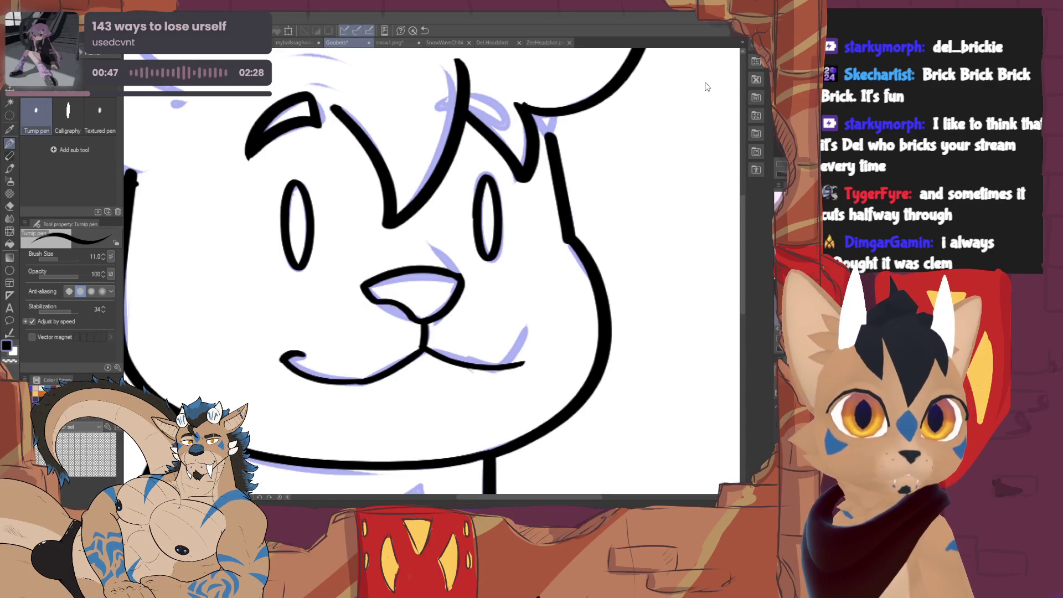
key("ctrl+z")
key("e")
left_click(58, 119)
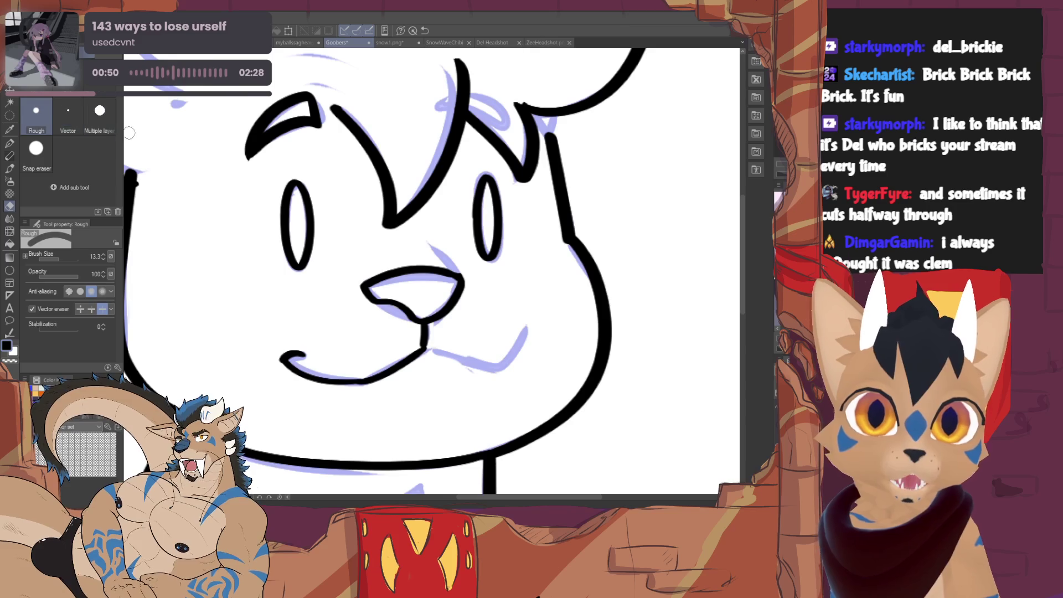
left_click(69, 117)
key("p")
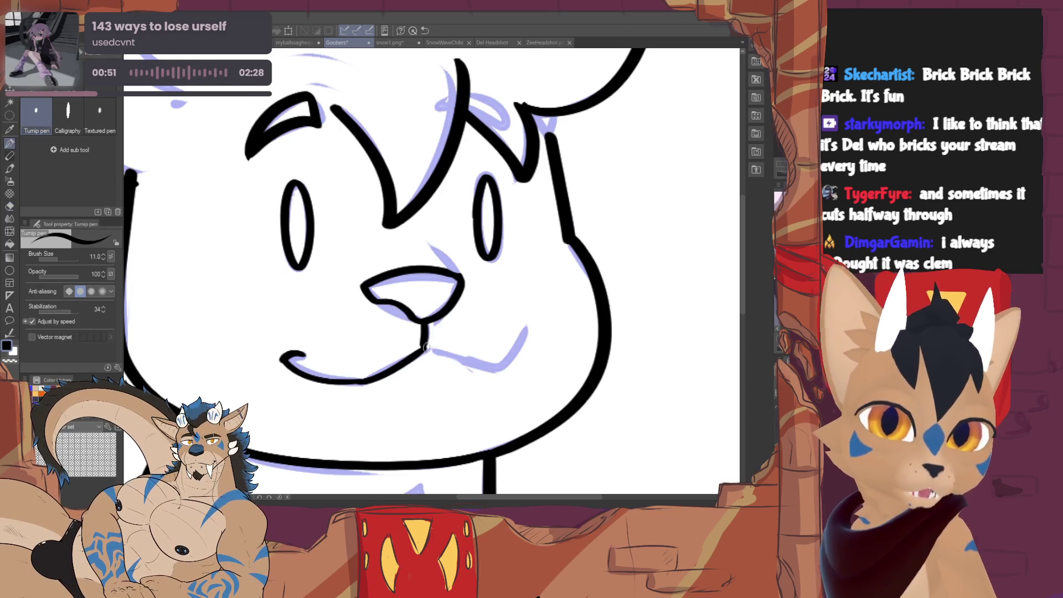
Ink an upward-curving right side of the smile and join the hair tuft to the face outline.
left_click_drag(428, 352, 525, 373)
key("ctrl+z")
left_click_drag(426, 352, 515, 333)
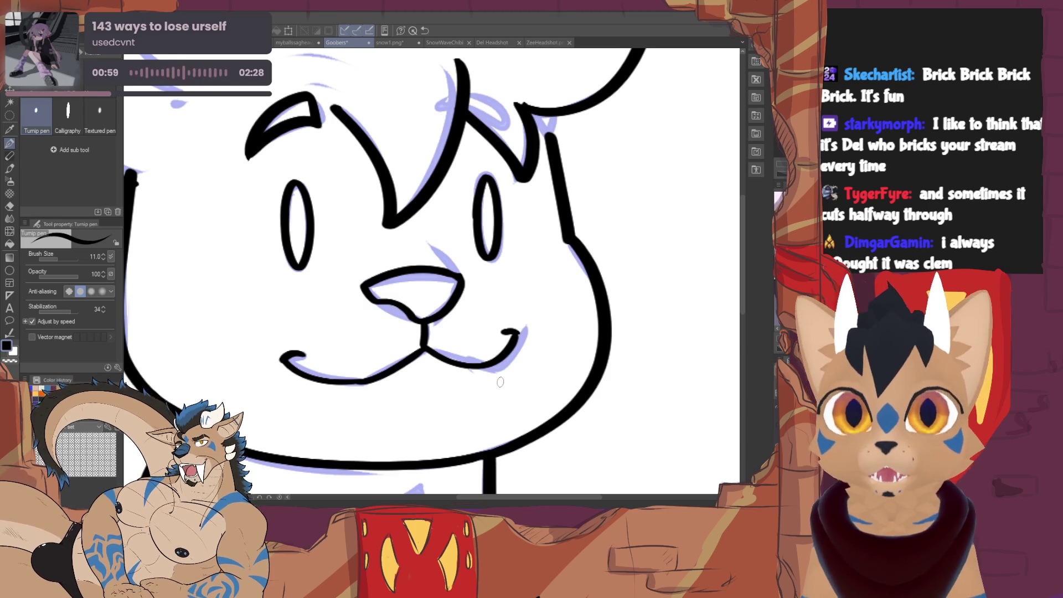
mouse_move(500, 382)
left_mouse_down()
mouse_move(467, 492)
mouse_move(480, 563)
left_mouse_up()
mouse_move(513, 292)
left_mouse_down()
mouse_move(535, 330)
mouse_move(426, 417)
left_mouse_up()
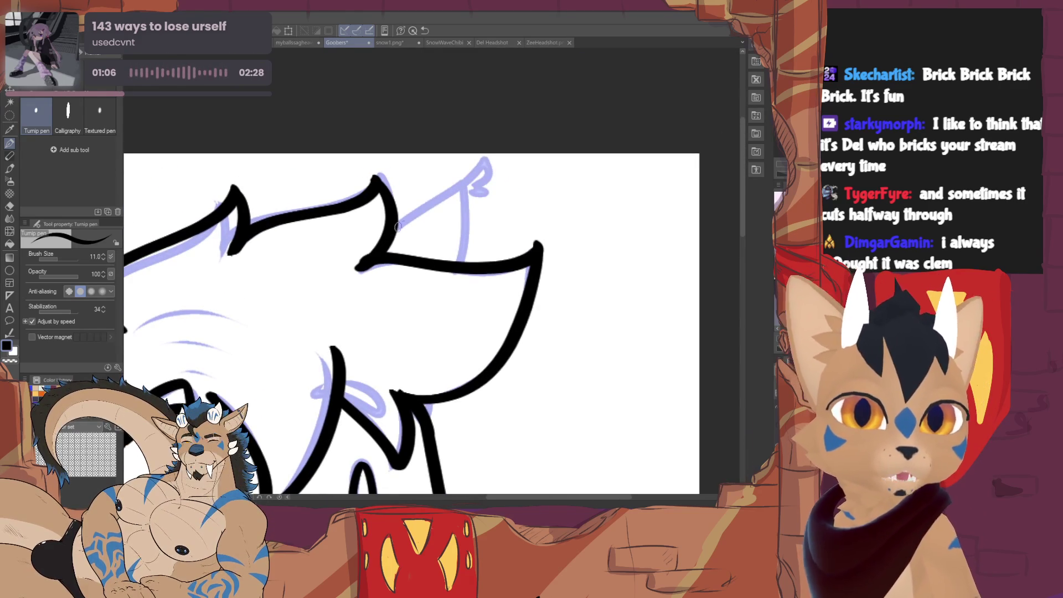
Ink the ear's inner triangle and pointed tip, retrying the first stroke.
left_click_drag(397, 226, 467, 264)
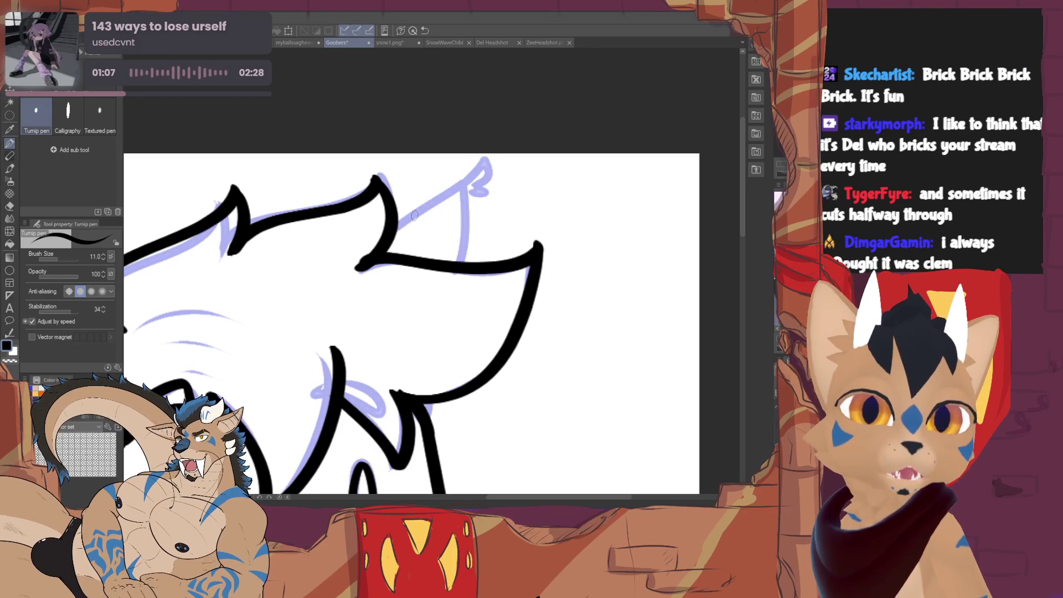
key("ctrl+z")
left_click_drag(397, 226, 470, 263)
left_click_drag(456, 185, 475, 190)
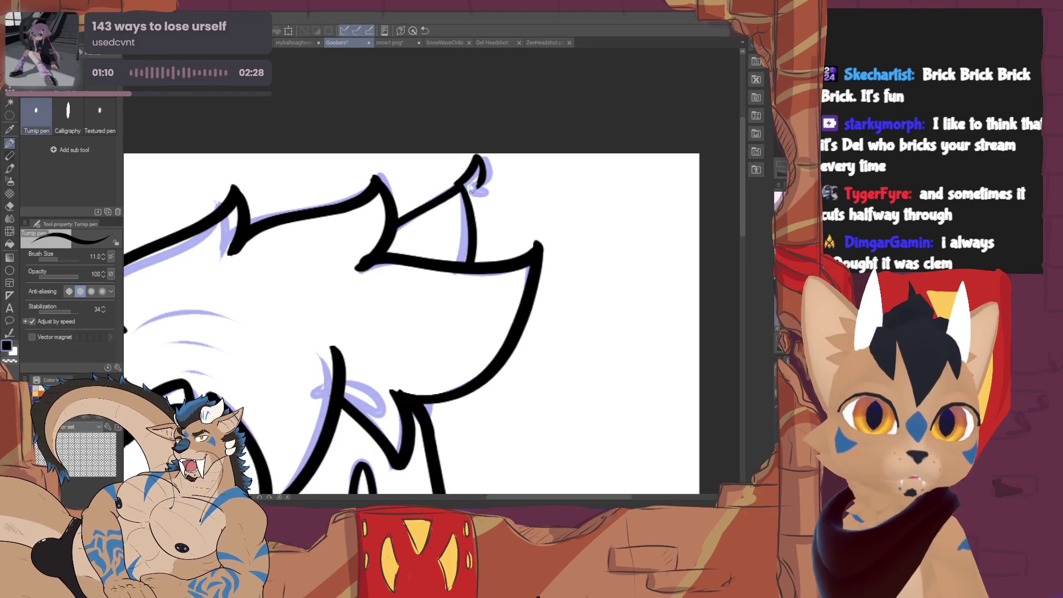
left_click_drag(416, 316, 432, 216)
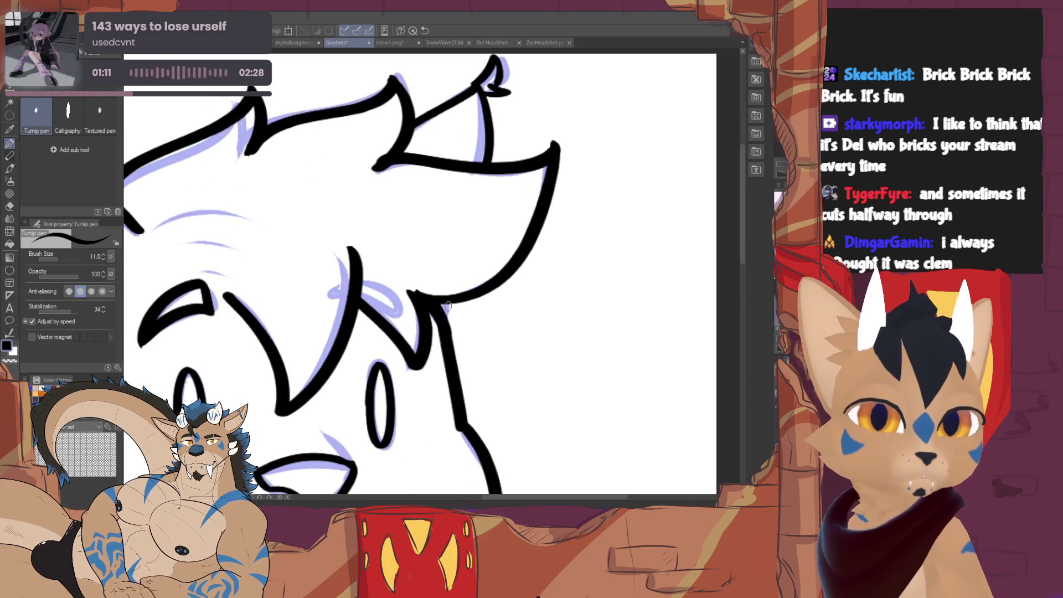
left_click_drag(374, 249, 635, 283)
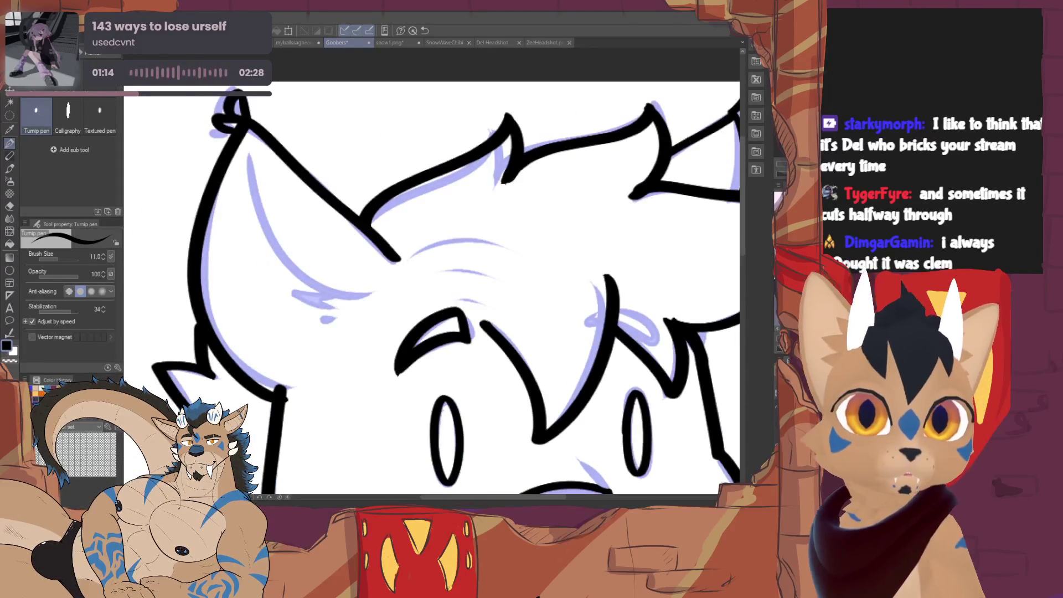
Ink the inner ear curve, a short ear fur line and two forehead fur arcs.
left_click_drag(249, 151, 344, 287)
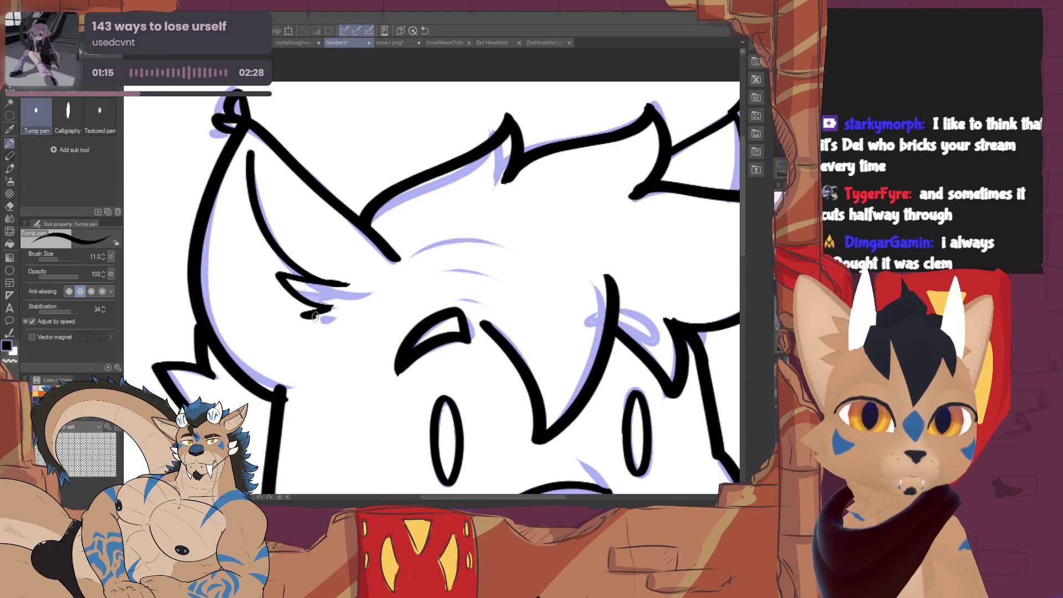
left_click_drag(303, 314, 343, 312)
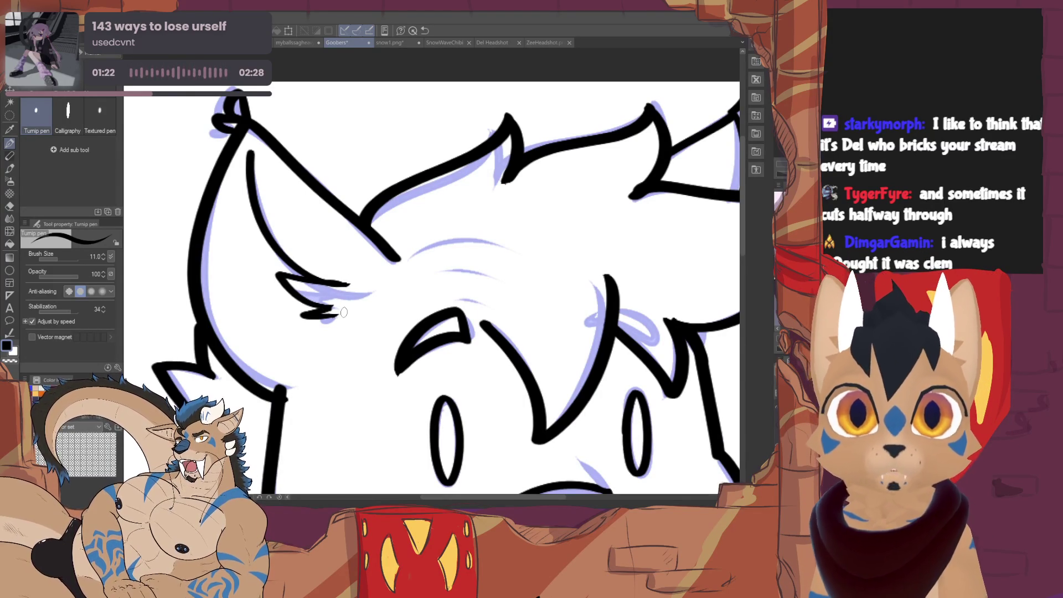
scroll(344, 312, "up", 1)
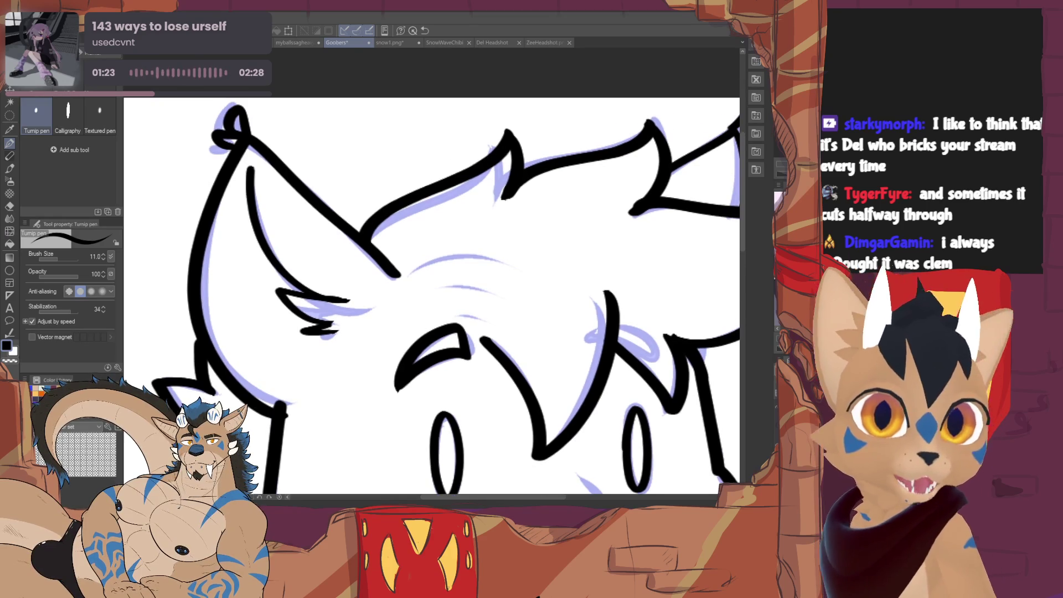
scroll(433, 283, "down", 1)
left_click_drag(477, 278, 391, 271)
left_click_drag(304, 266, 391, 248)
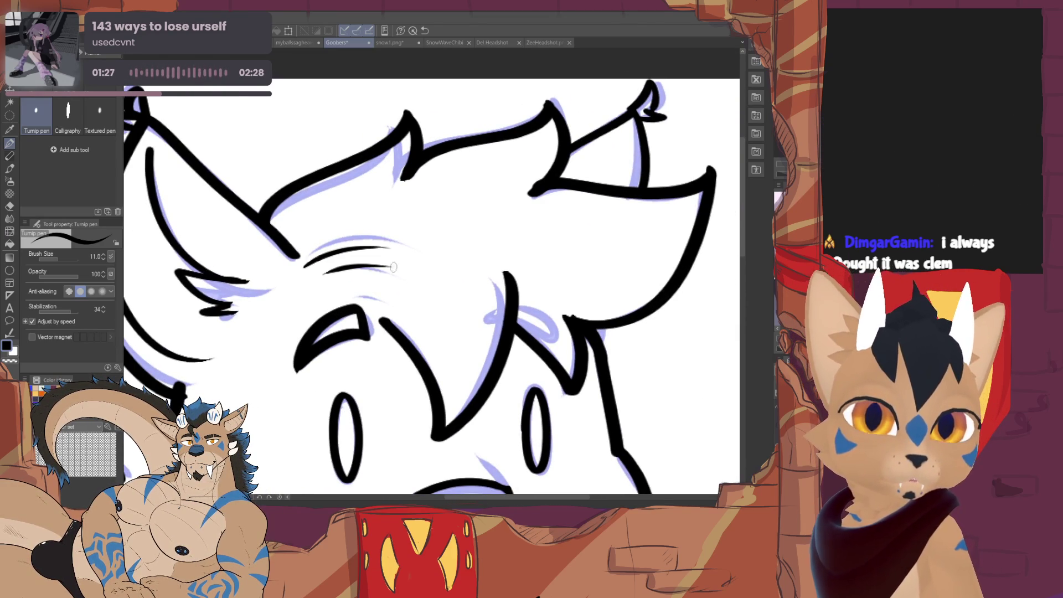
scroll(397, 294, "down", 10)
scroll(407, 300, "down", 5)
scroll(419, 309, "down", 2)
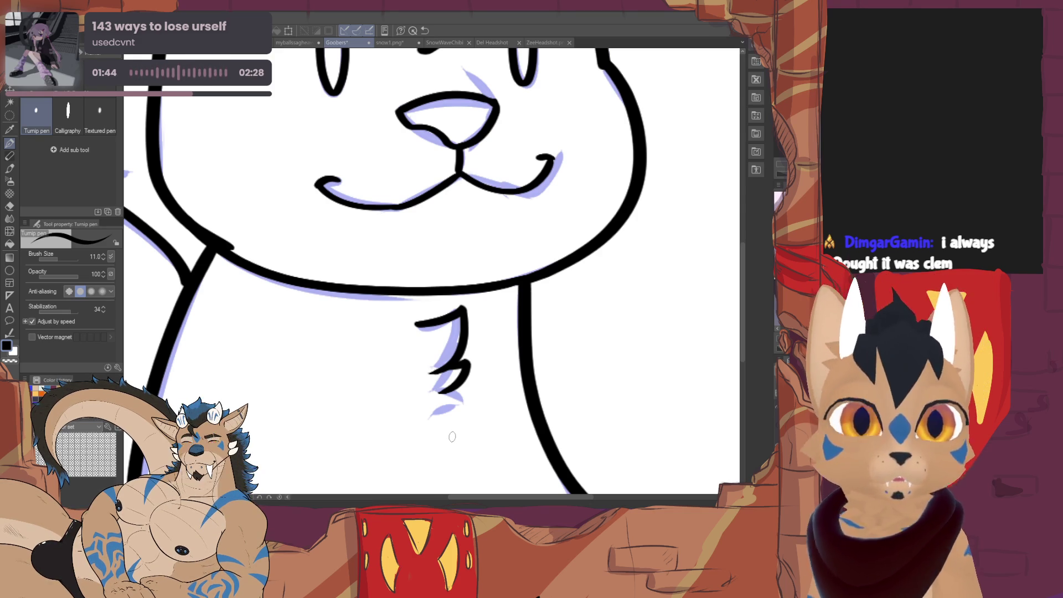
Zoom out to view the whole inked cat bust with its chest tuft.
left_click_drag(452, 436, 423, 597)
key("ctrl+minus")
key("ctrl+minus")
key("ctrl+minus")
key("ctrl+minus")
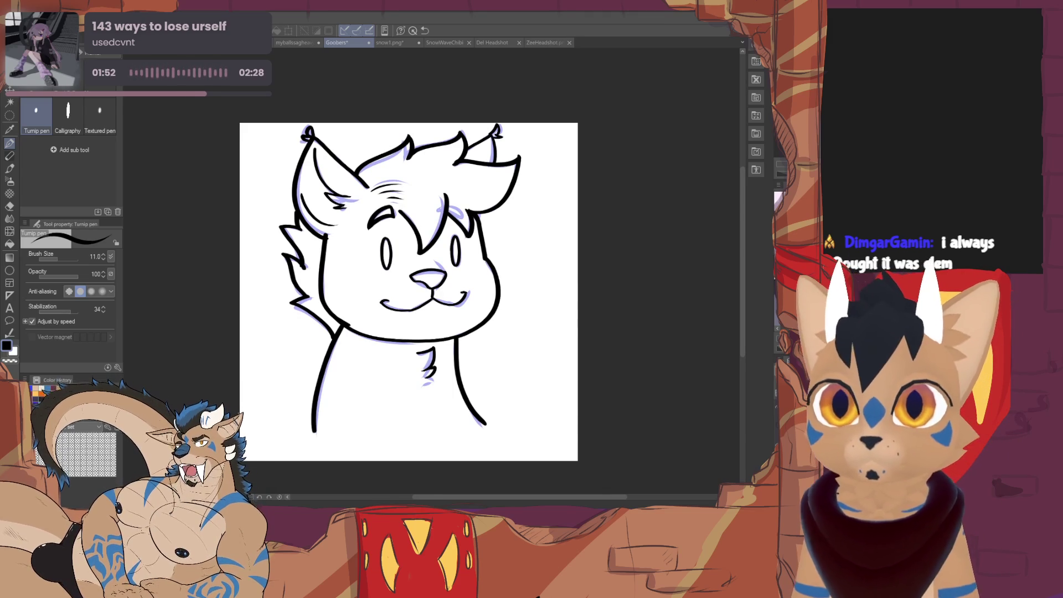
Show the happy sketch layer and erase the old right mouth stroke with the Vector eraser.
left_click(772, 449)
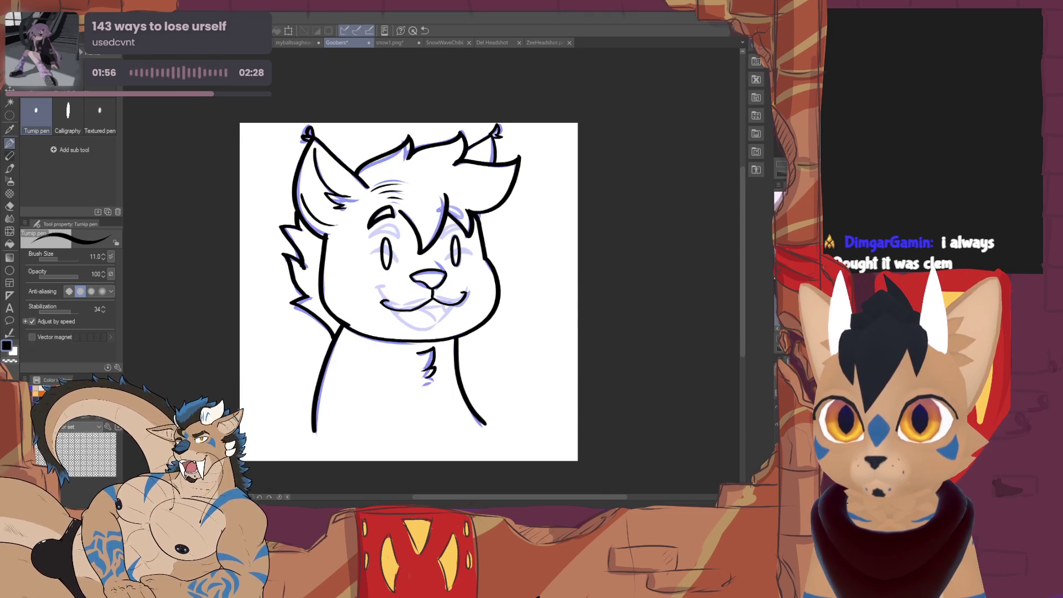
key("e")
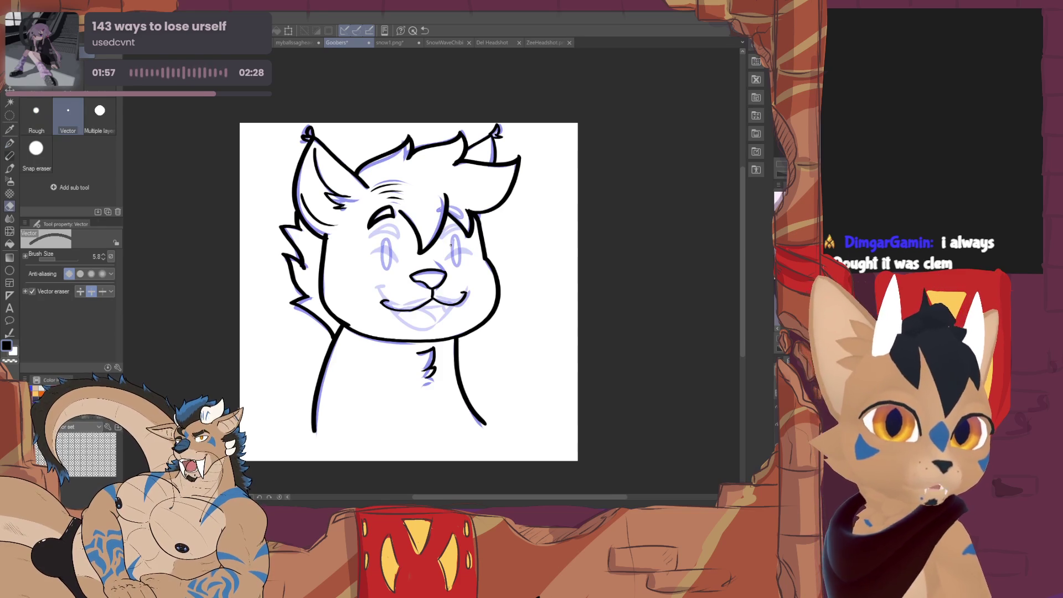
key("p")
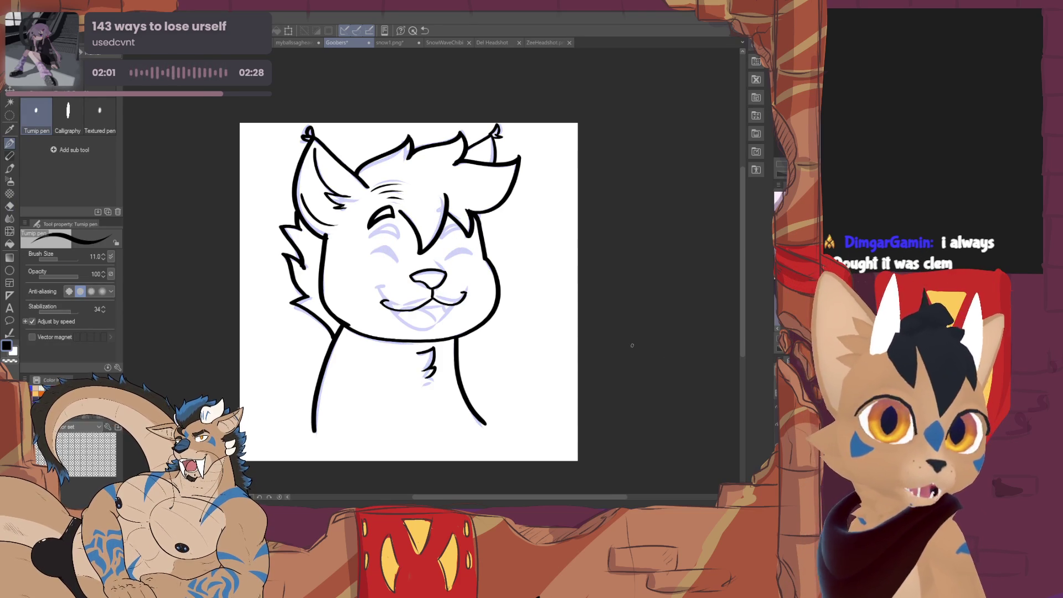
key("e")
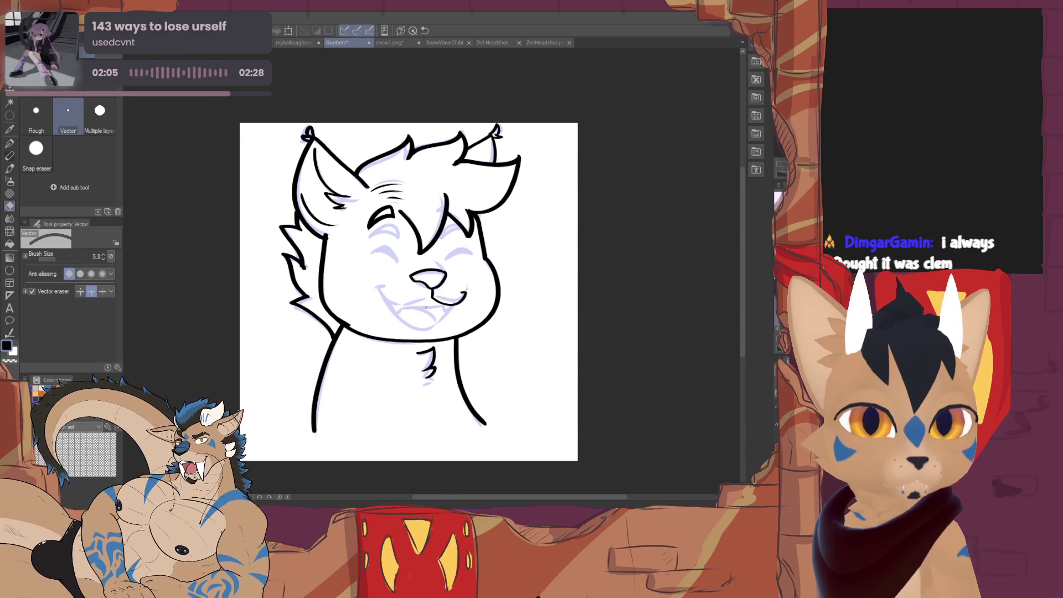
left_click(462, 292)
key("p")
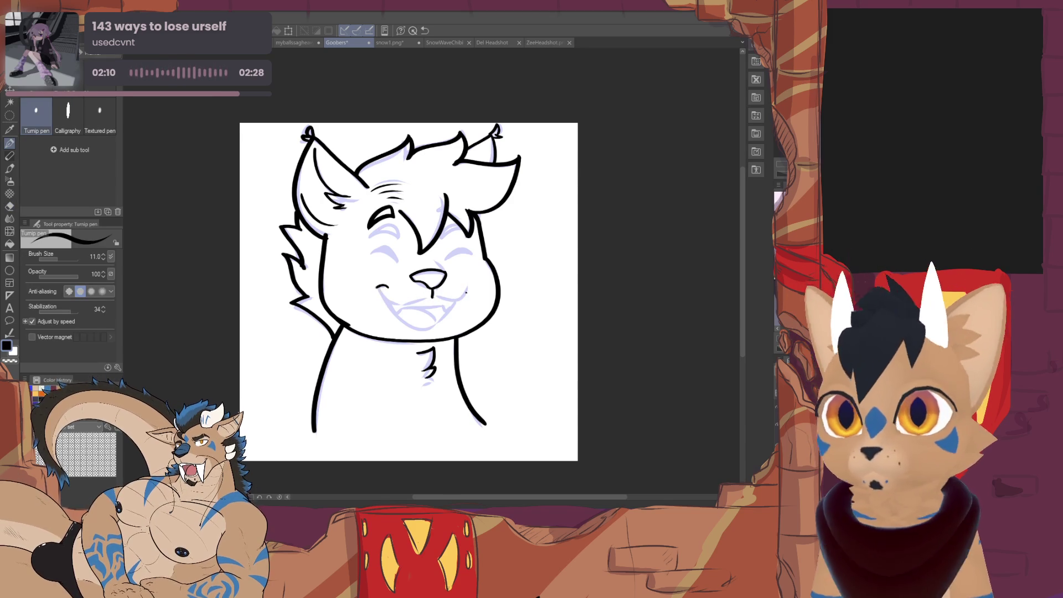
key("ctrl+plus")
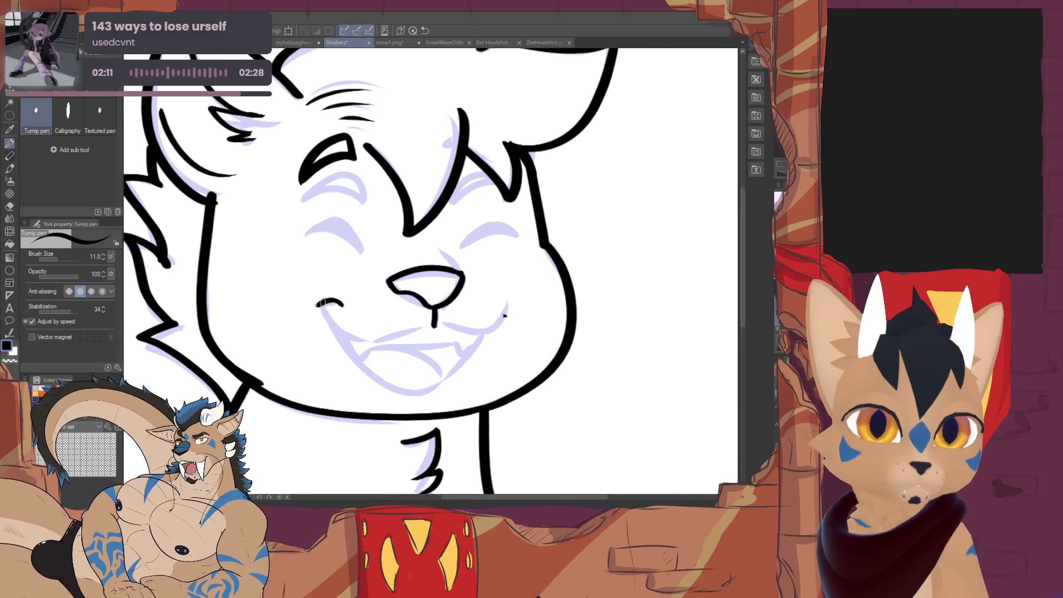
Ink the wide open smile, its lower mouth curve and the upper teeth line, retrying strokes.
left_click_drag(342, 305, 417, 327)
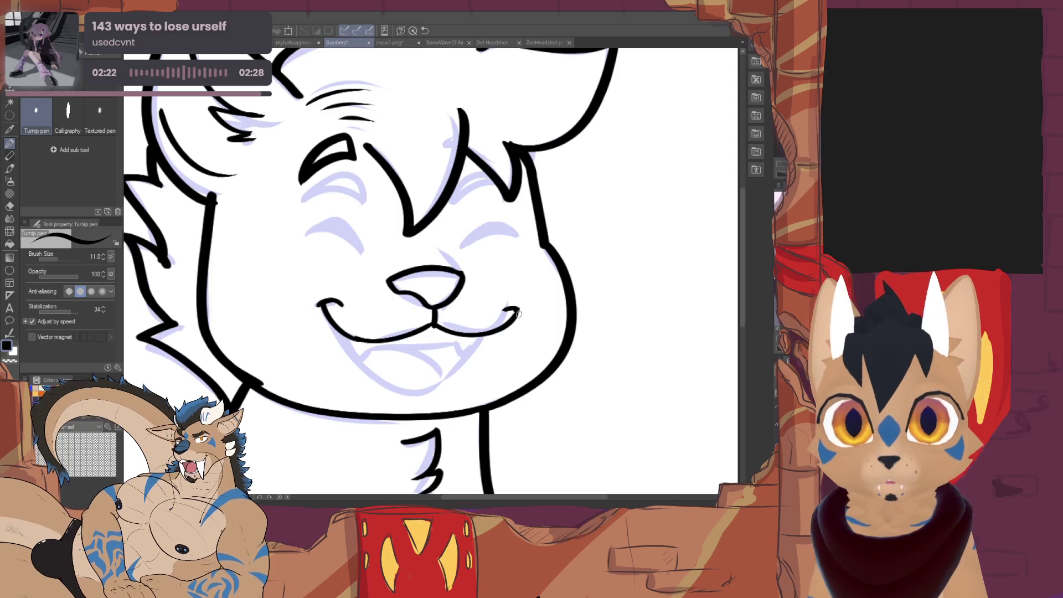
left_click_drag(341, 345, 459, 371)
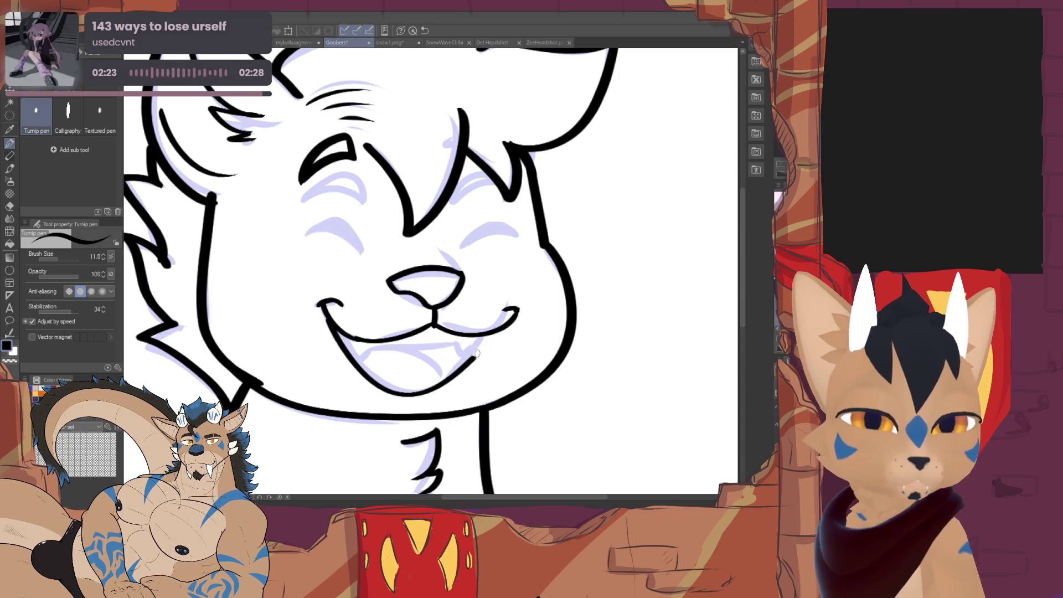
key("ctrl+z")
left_click_drag(329, 320, 436, 383)
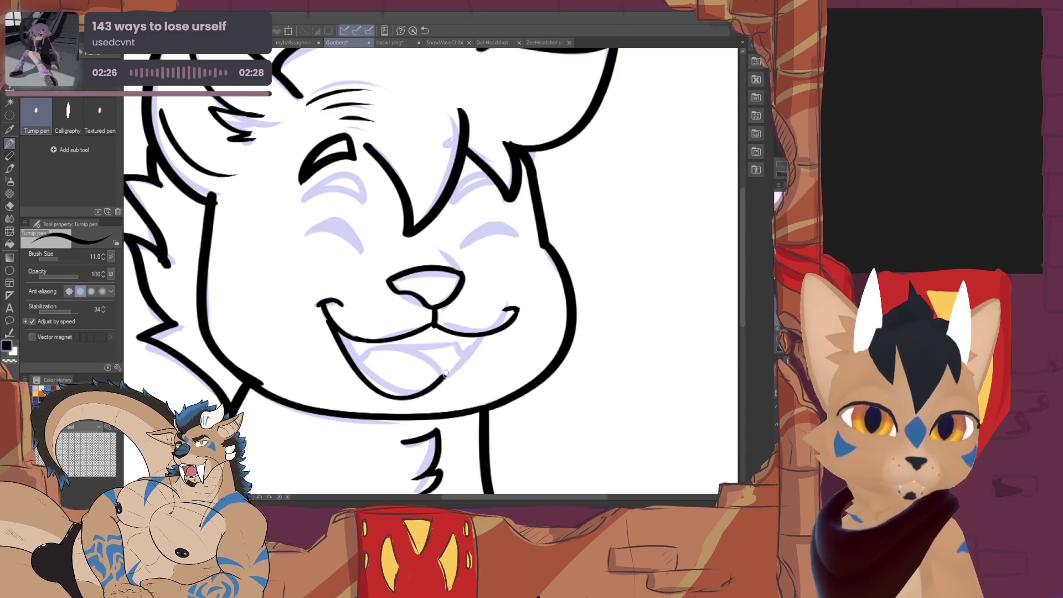
key("ctrl+z")
left_click_drag(329, 319, 465, 343)
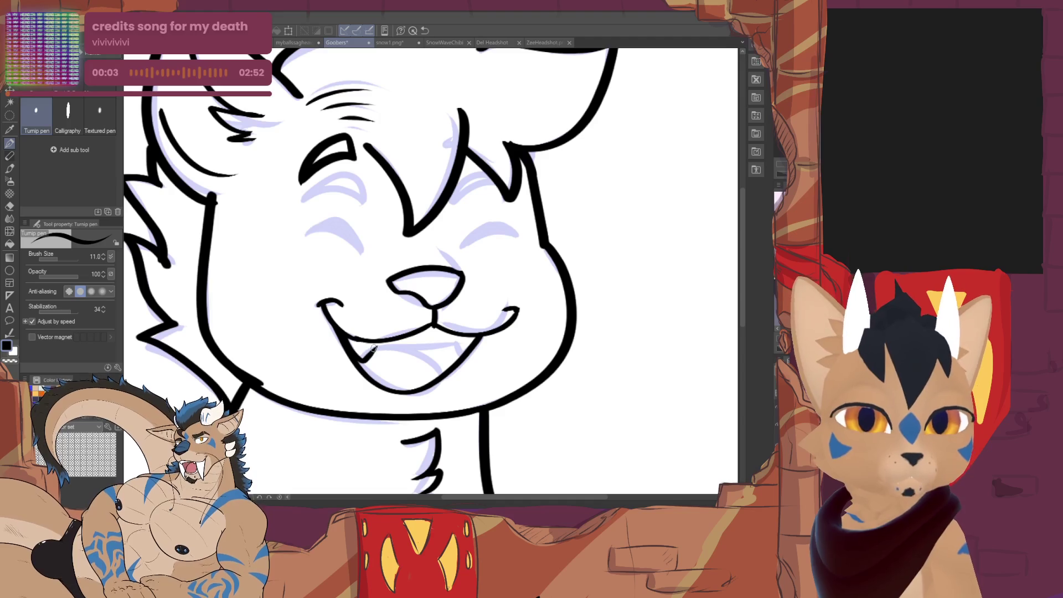
left_click_drag(374, 347, 479, 338)
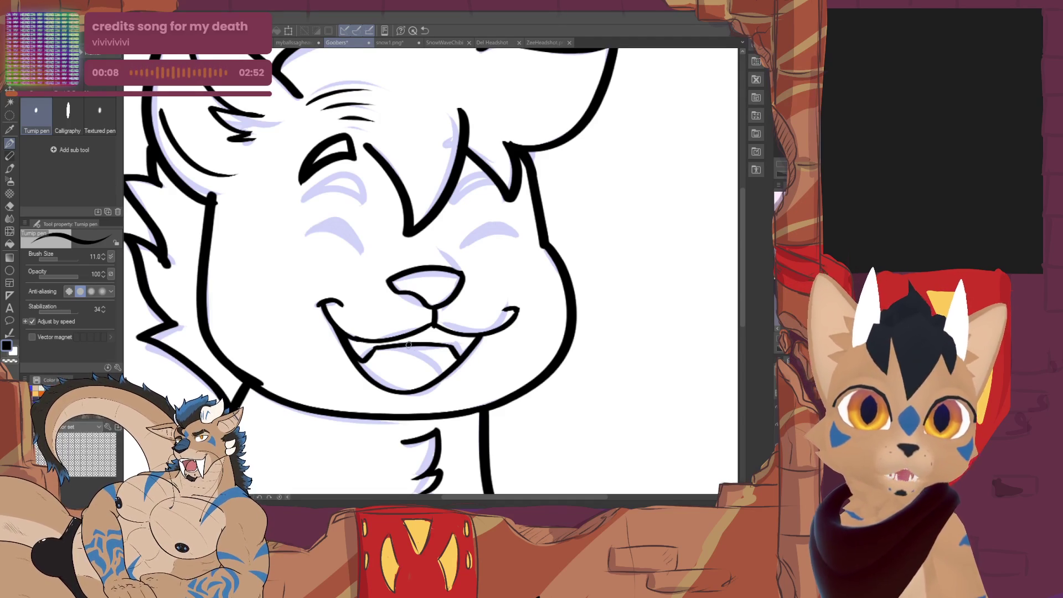
Ink the closed left eye arc.
mouse_move(305, 239)
left_mouse_down()
mouse_move(388, 309)
mouse_move(440, 307)
mouse_move(447, 326)
left_mouse_up()
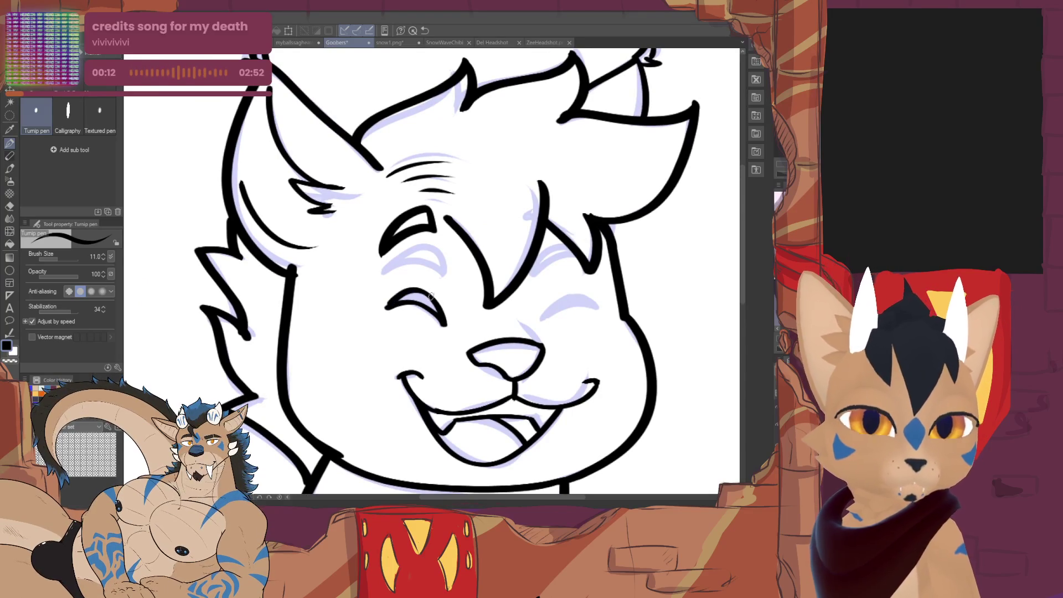
Redraw the ends of both closed-eye arcs and a thinner, lower left eyebrow.
key("ctrl+z")
left_click_drag(419, 306, 436, 315)
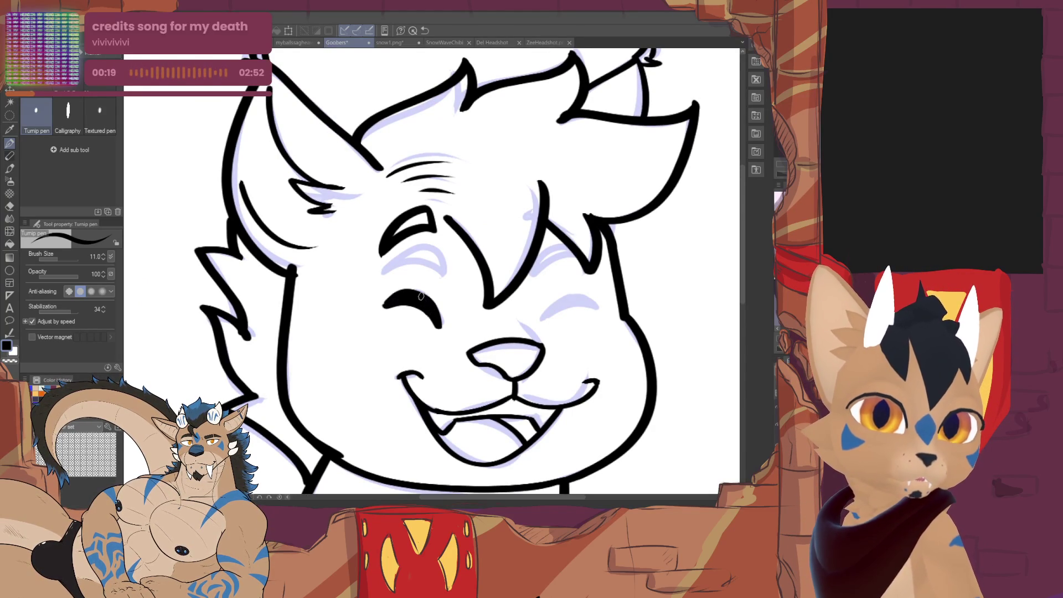
left_click_drag(595, 308, 541, 320)
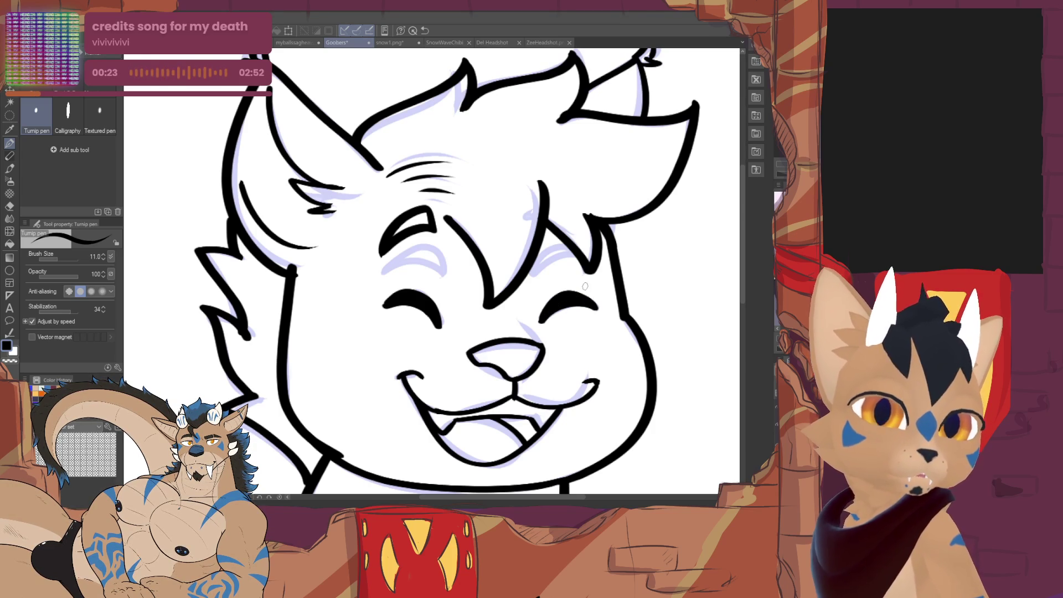
key("ctrl+z")
mouse_move(381, 273)
left_mouse_down()
mouse_move(439, 271)
mouse_move(446, 283)
left_mouse_up()
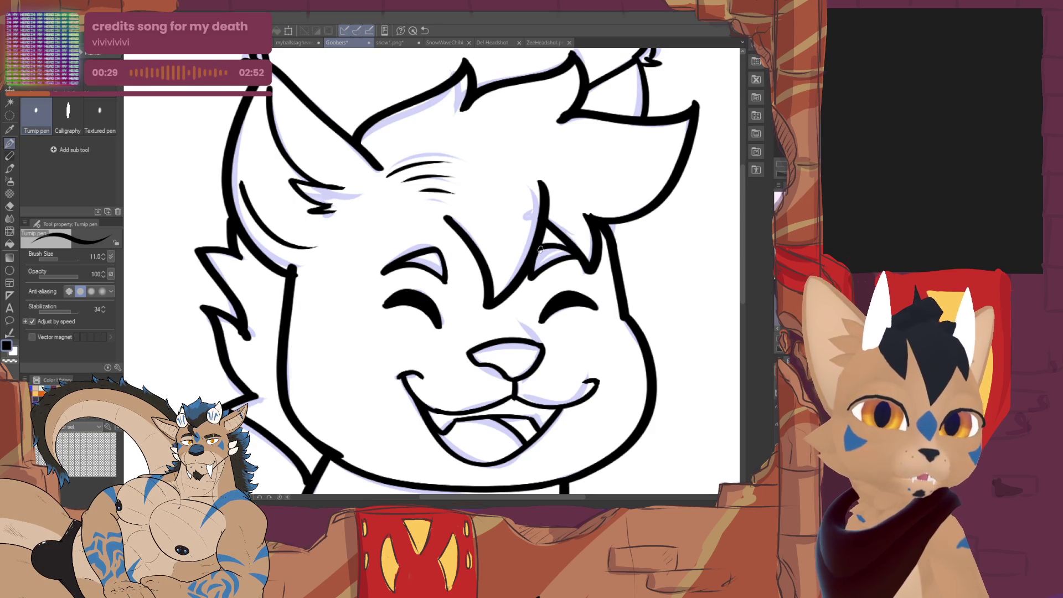
left_click_drag(514, 397, 479, 327)
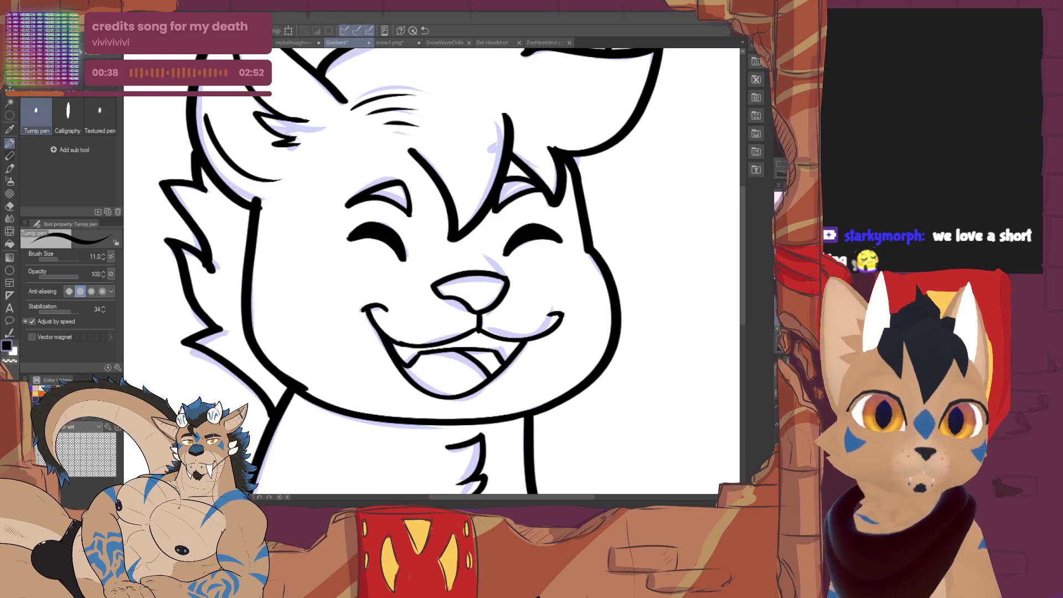
scroll(432, 274, "down", 2)
scroll(432, 275, "up", 2)
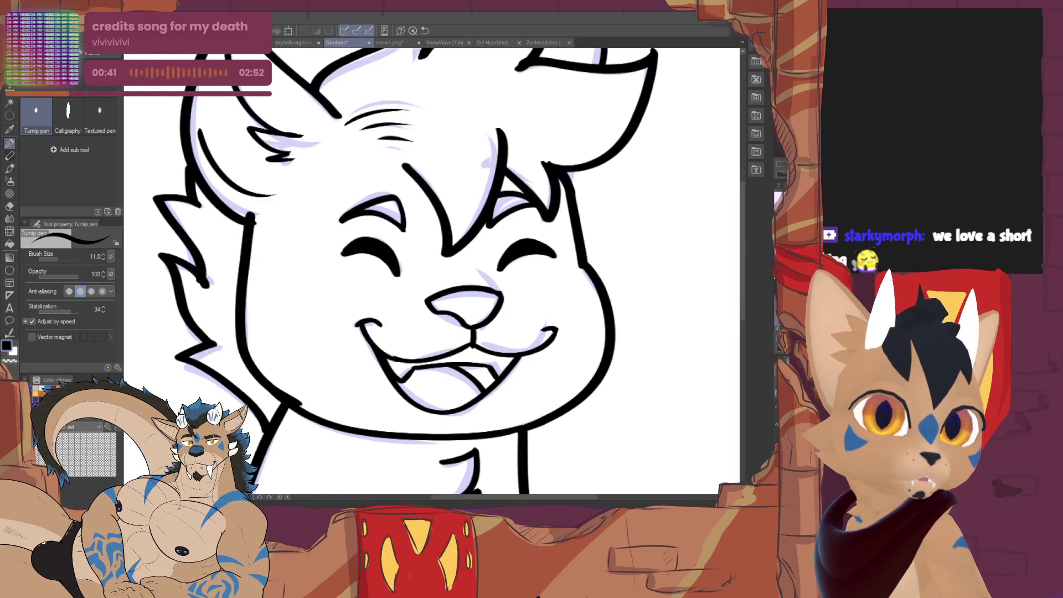
scroll(432, 274, "down", 3)
scroll(433, 275, "up", 1)
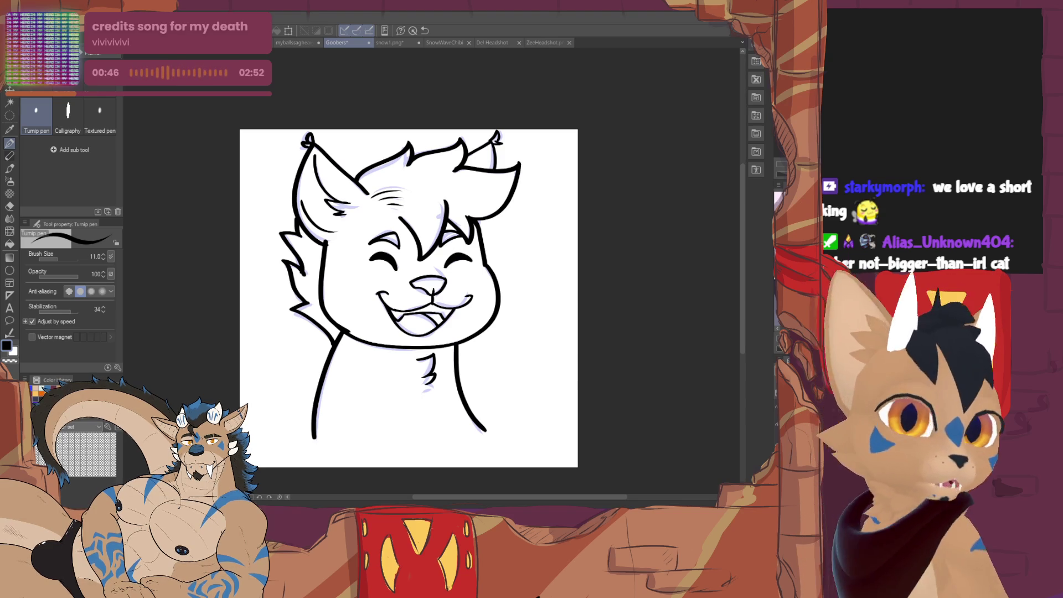
scroll(432, 275, "up", 2)
scroll(432, 274, "up", 1)
scroll(432, 274, "up", 1)
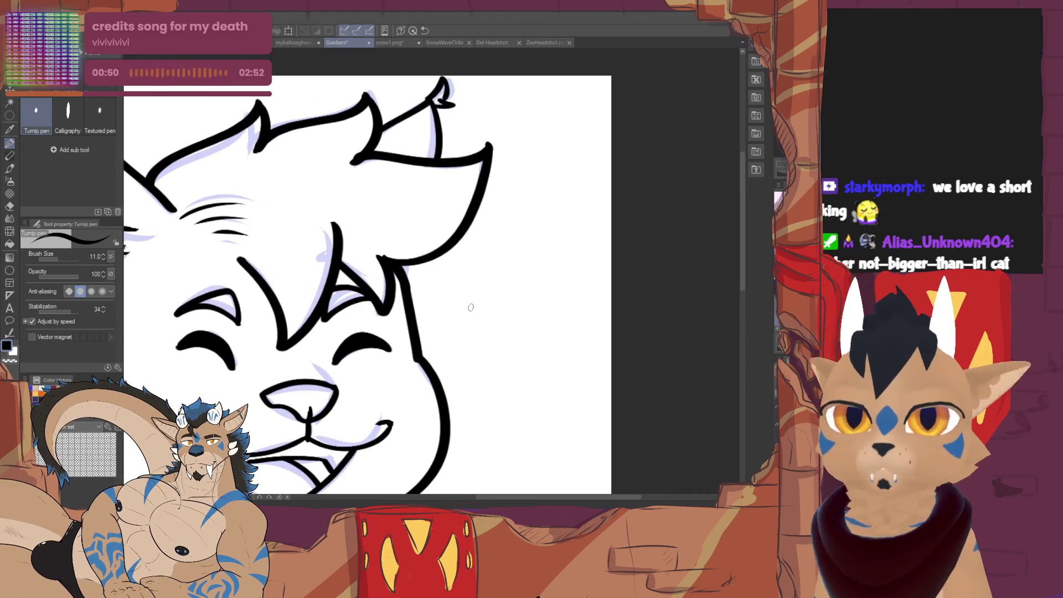
Undo a stray cheek line, restore the neutral lineart and hide the light-blue sketch.
left_click_drag(481, 268, 439, 331)
key("ctrl+z")
scroll(556, 230, "down", 5)
scroll(445, 270, "down", 1)
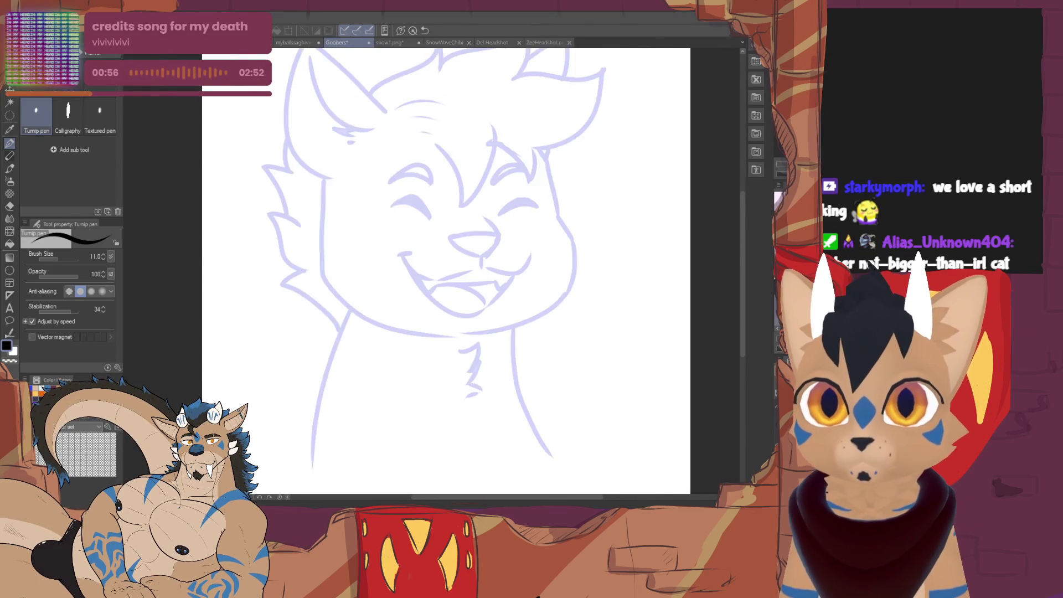
key("ctrl+y")
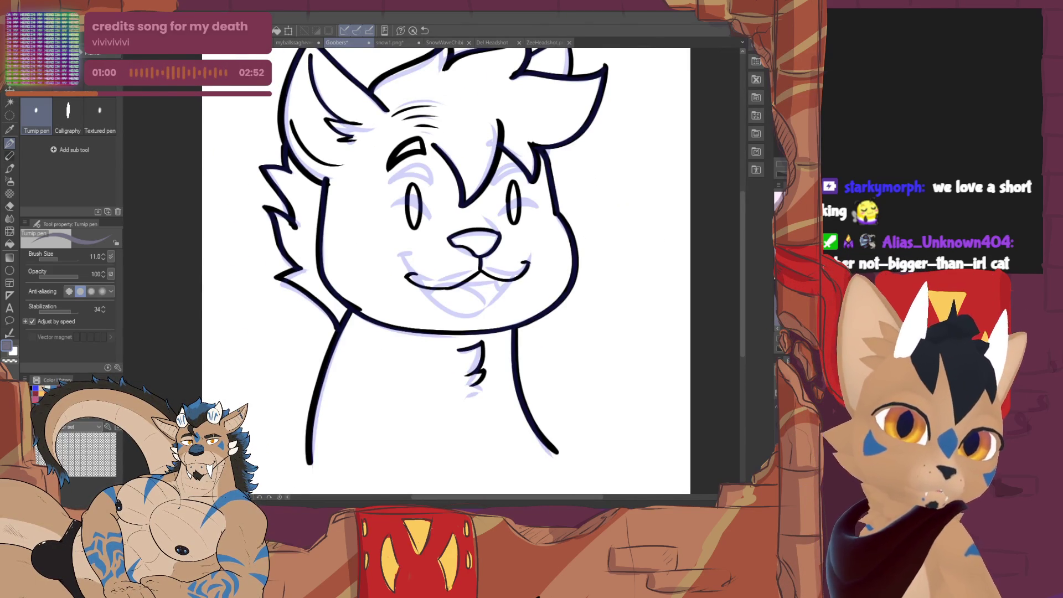
key("ctrl+z")
scroll(416, 274, "down", 1)
scroll(415, 274, "down", 1)
scroll(416, 275, "down", 1)
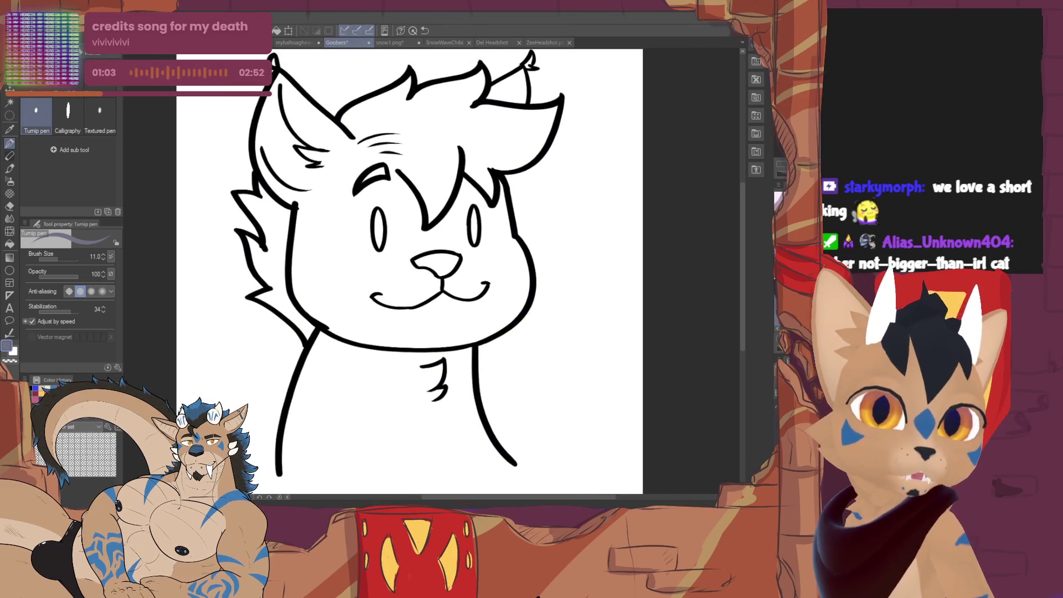
scroll(416, 274, "down", 1)
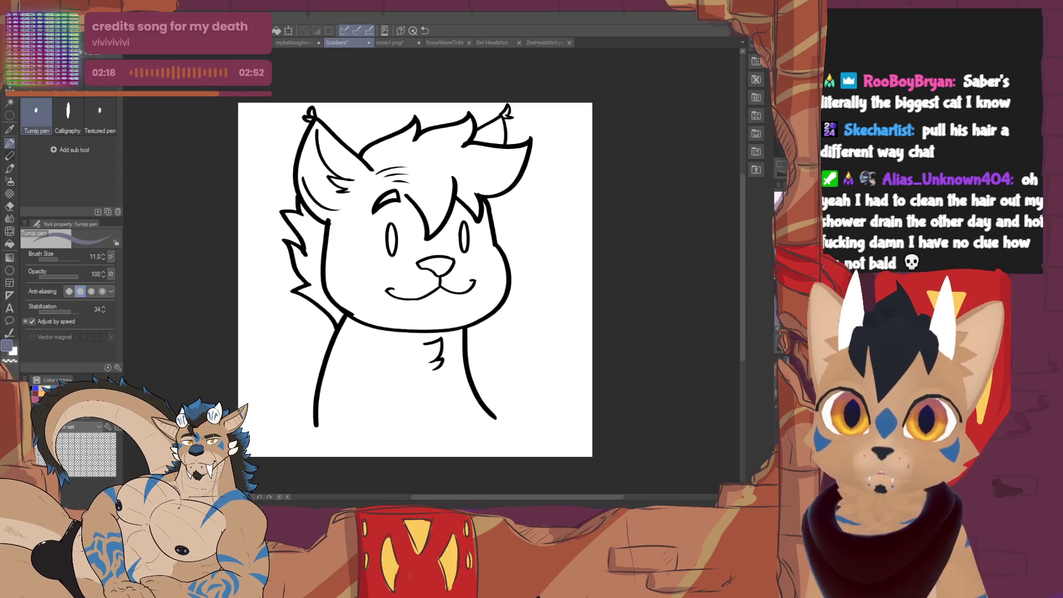
left_click_drag(415, 279, 409, 276)
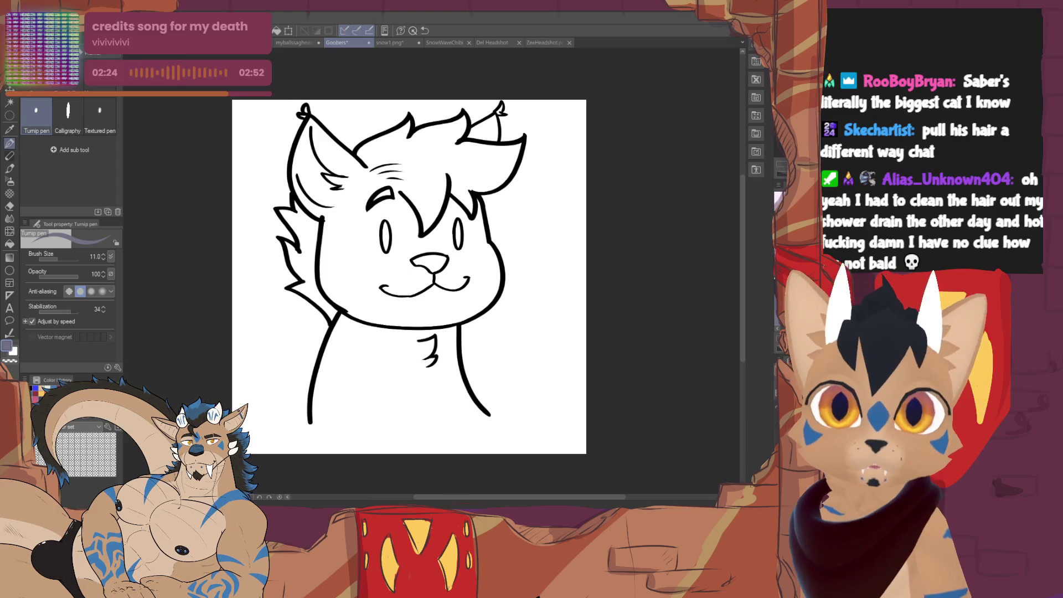
Seal the bottom of the chest with a grey G-pen line and auto-select the area around the cat.
key("p")
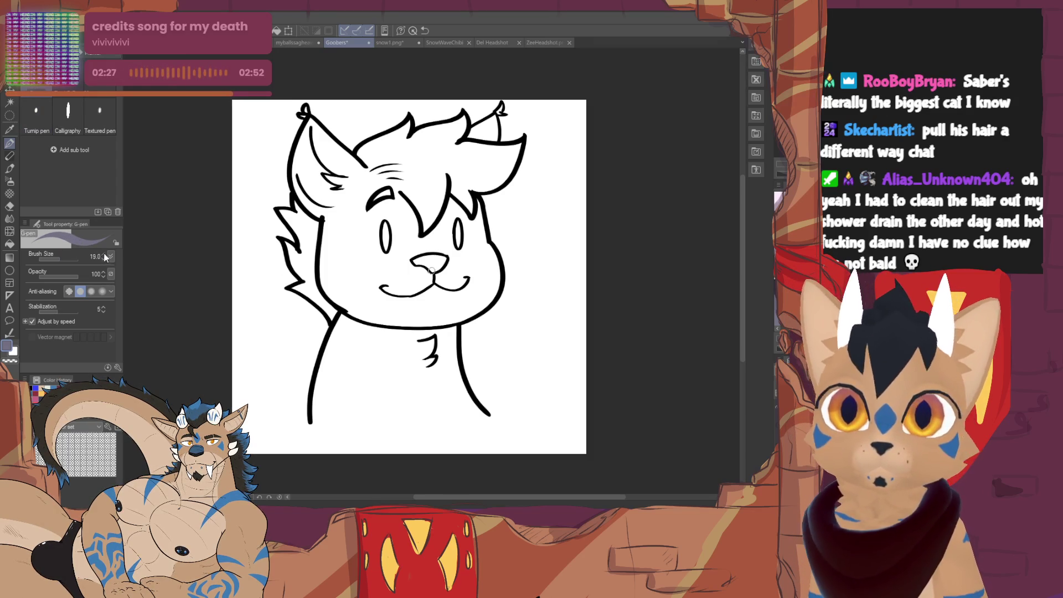
left_click_drag(312, 423, 453, 428)
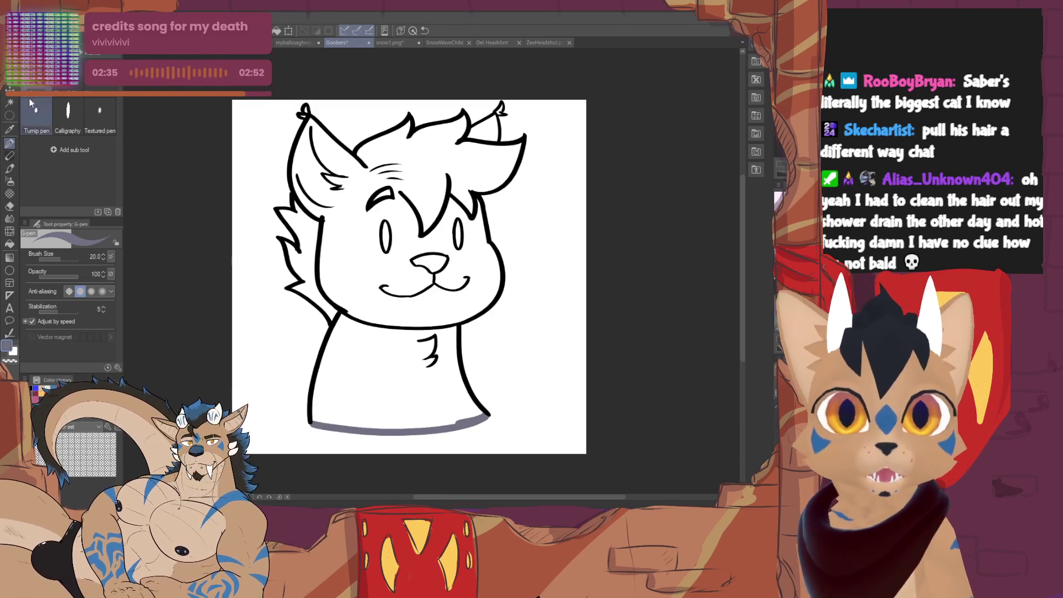
key("g")
left_click(247, 136)
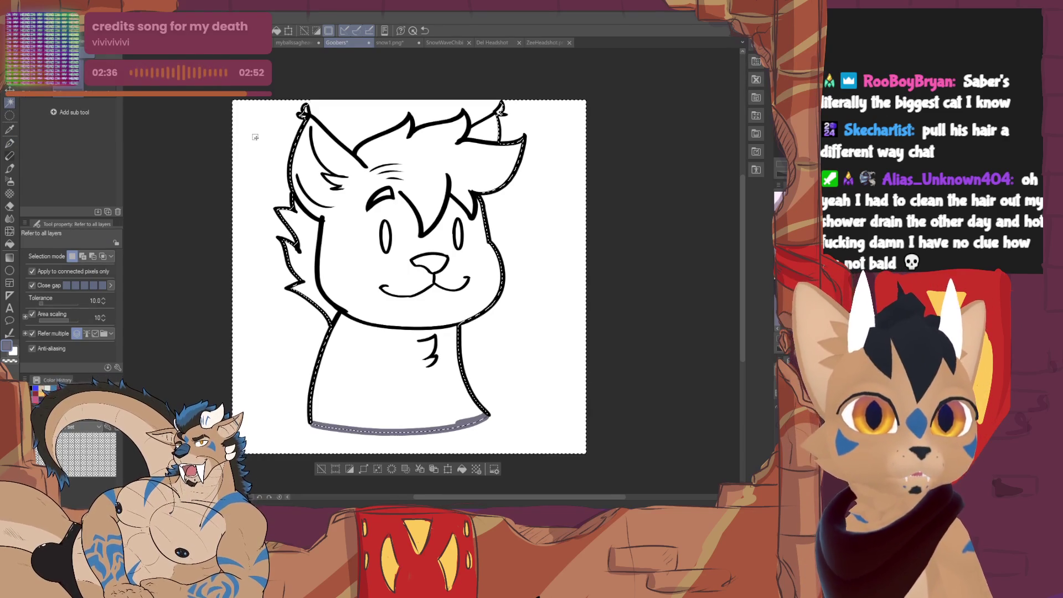
Invert the outside selection and fill the cat silhouette with flat grey-purple.
key("ctrl+d")
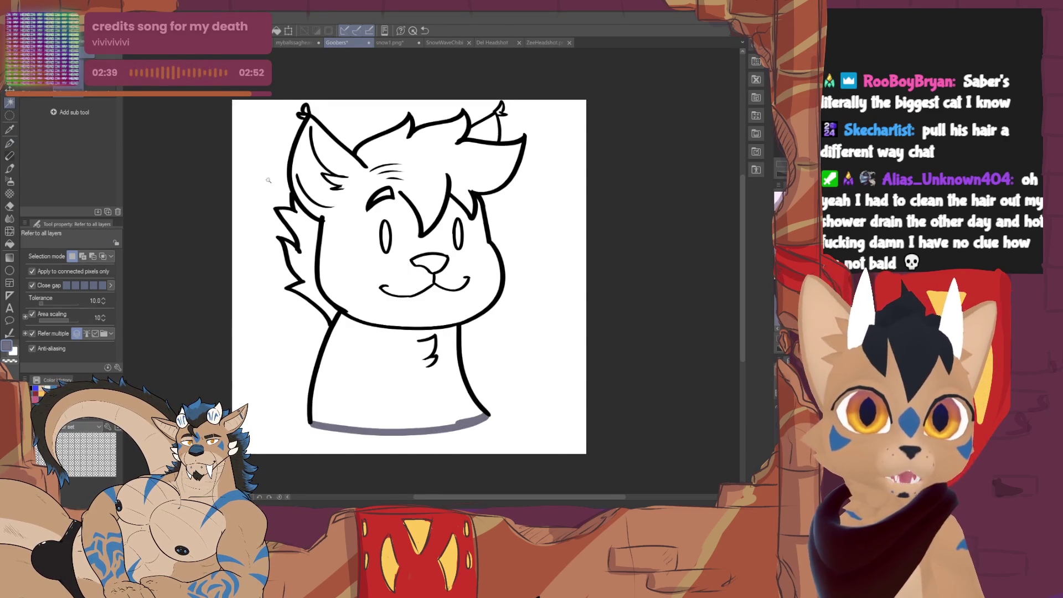
left_click(346, 111)
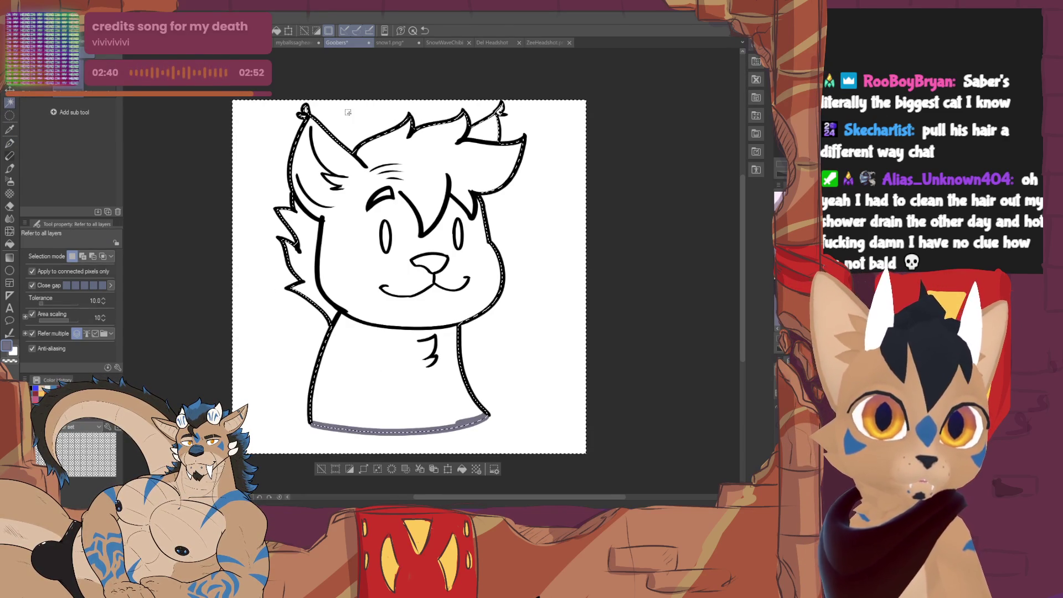
left_click(389, 469)
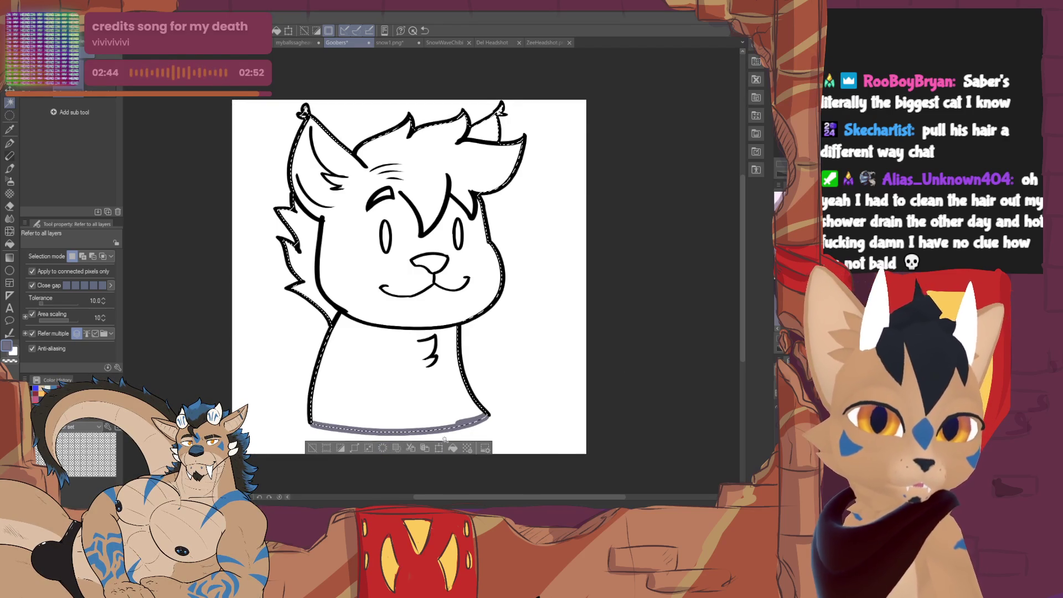
left_click(452, 448)
left_click(314, 448)
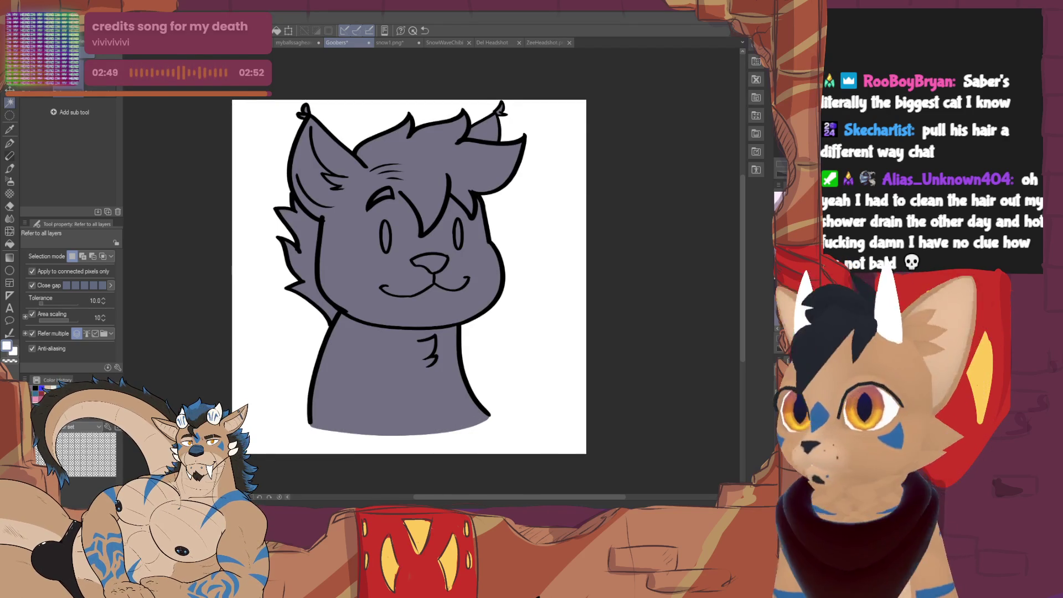
left_click(11, 143)
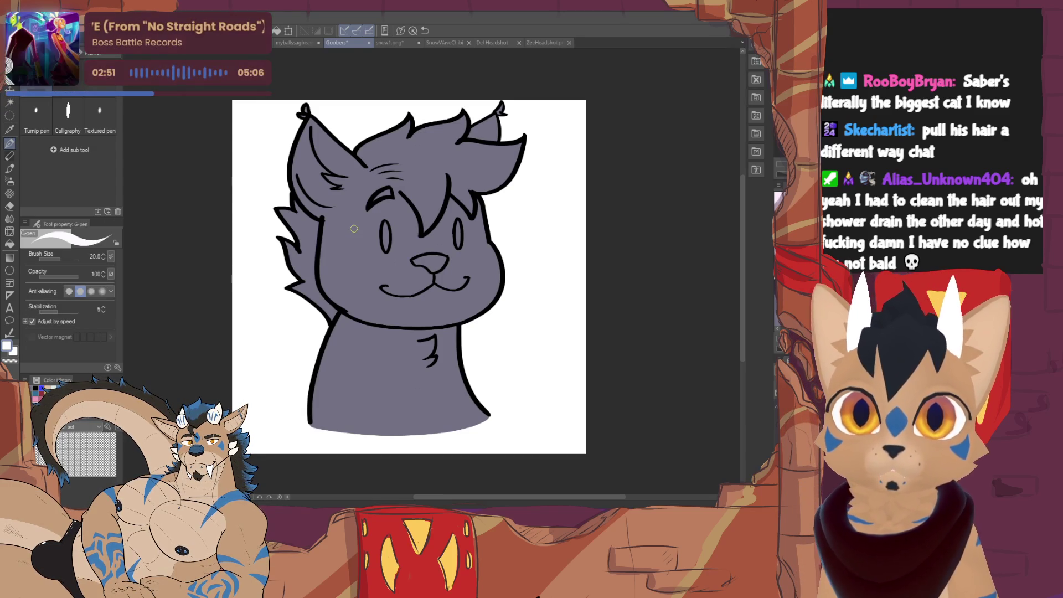
Paint a white muzzle patch on the cheeks below the mouth.
key("ctrl+plus")
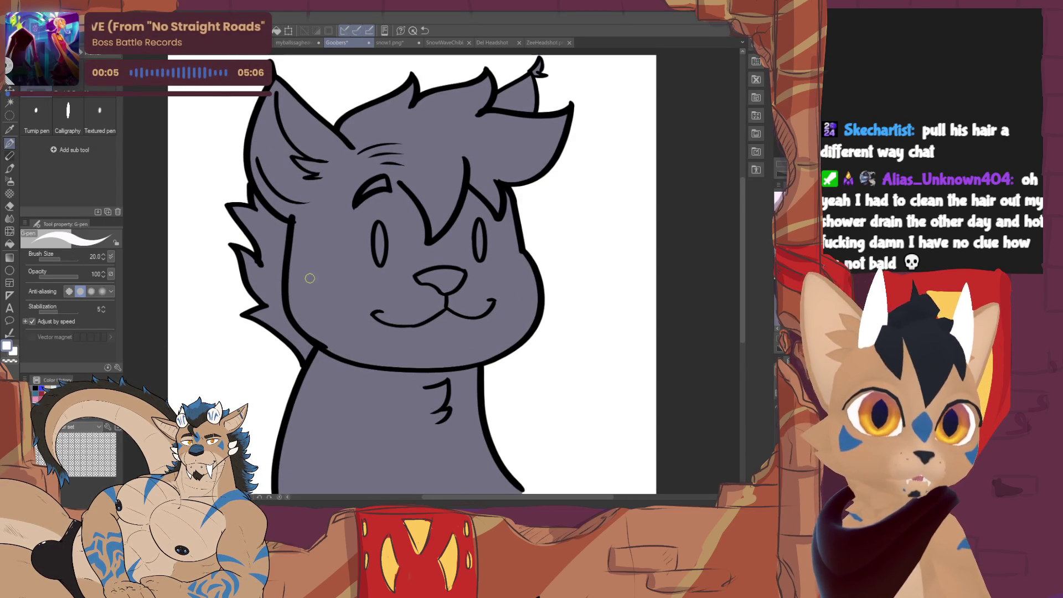
mouse_move(375, 316)
left_mouse_down()
mouse_move(326, 348)
mouse_move(374, 319)
mouse_move(384, 336)
mouse_move(472, 332)
left_mouse_up()
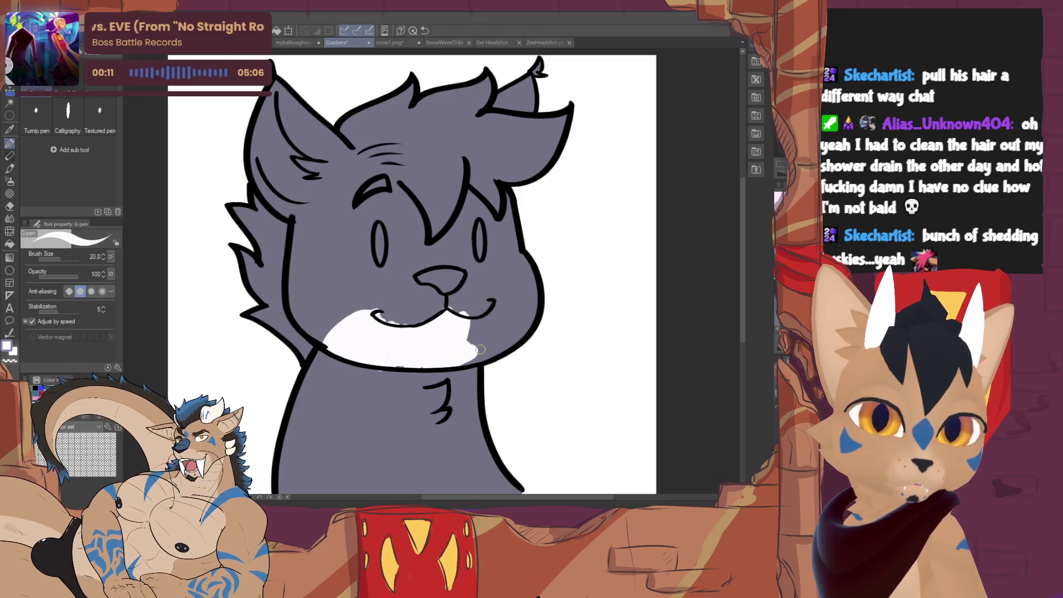
left_click_drag(497, 299, 511, 341)
left_click_drag(398, 363, 445, 355)
scroll(444, 356, "down", 1)
scroll(443, 356, "down", 2)
scroll(444, 356, "down", 1)
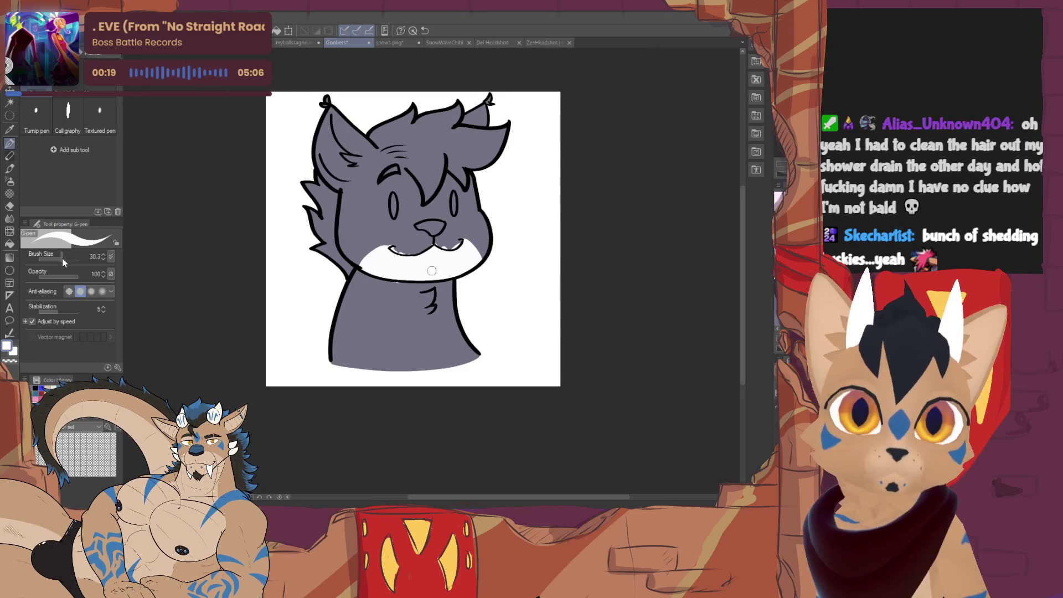
With brush size 34.4, paint a broad white chest stripe out to the right outline.
left_click_drag(51, 259, 65, 259)
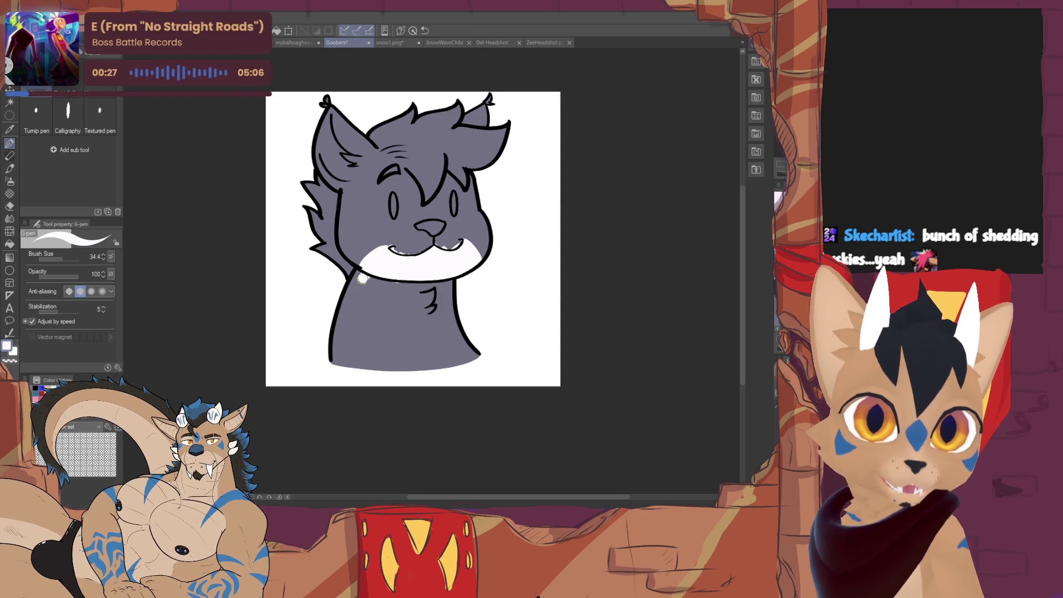
left_click_drag(370, 281, 401, 269)
mouse_move(388, 309)
left_mouse_down()
mouse_move(415, 332)
mouse_move(445, 332)
mouse_move(456, 349)
left_mouse_up()
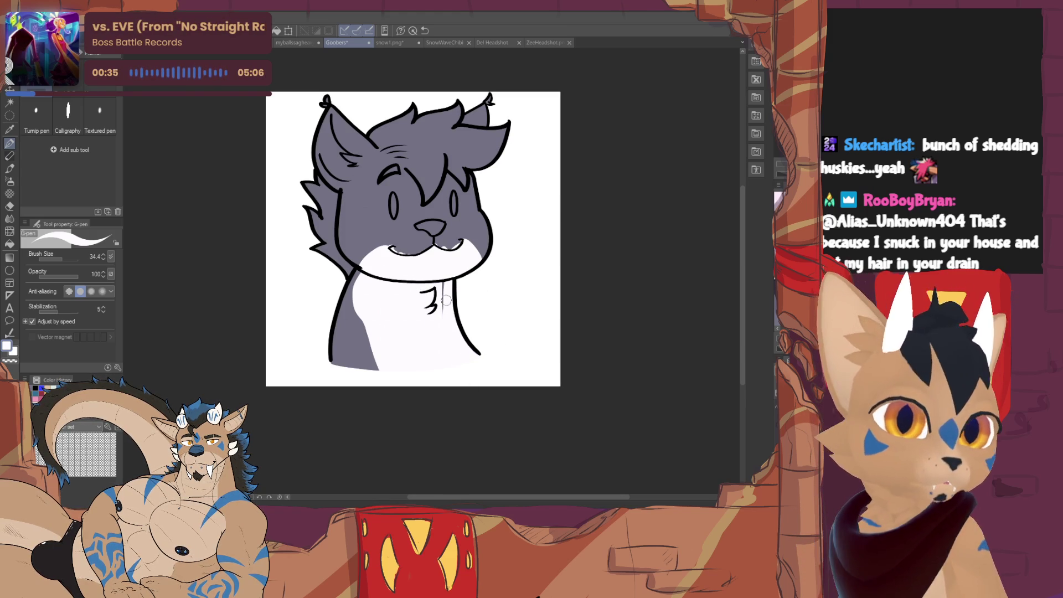
key("e")
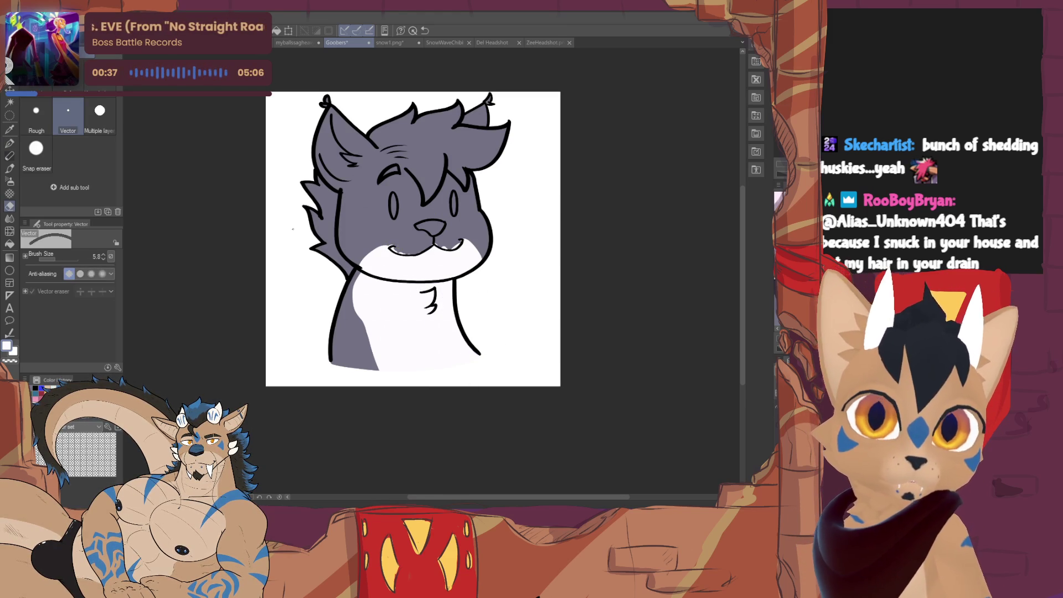
key("e")
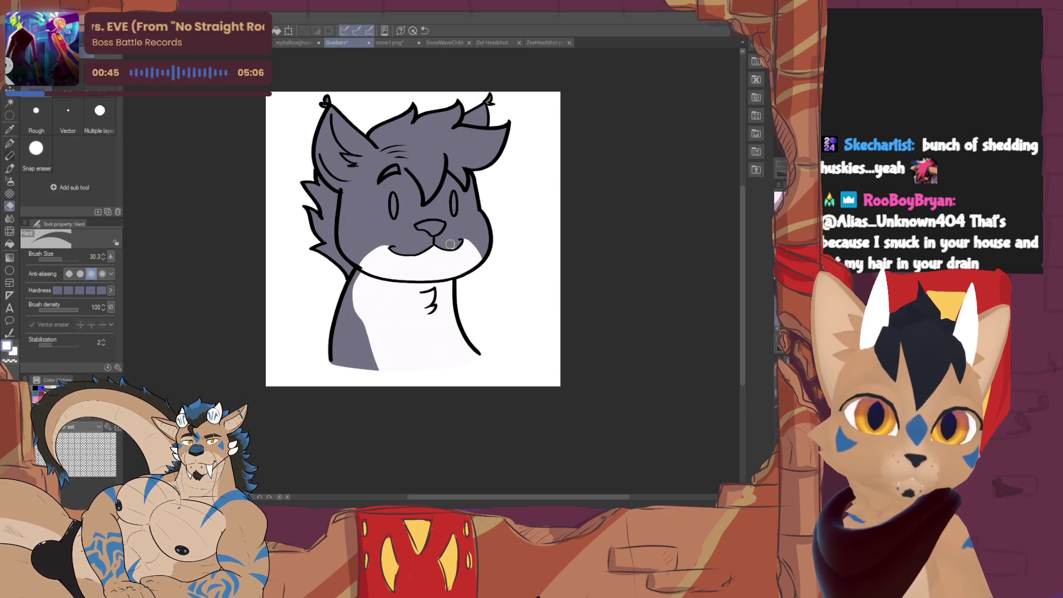
key("p")
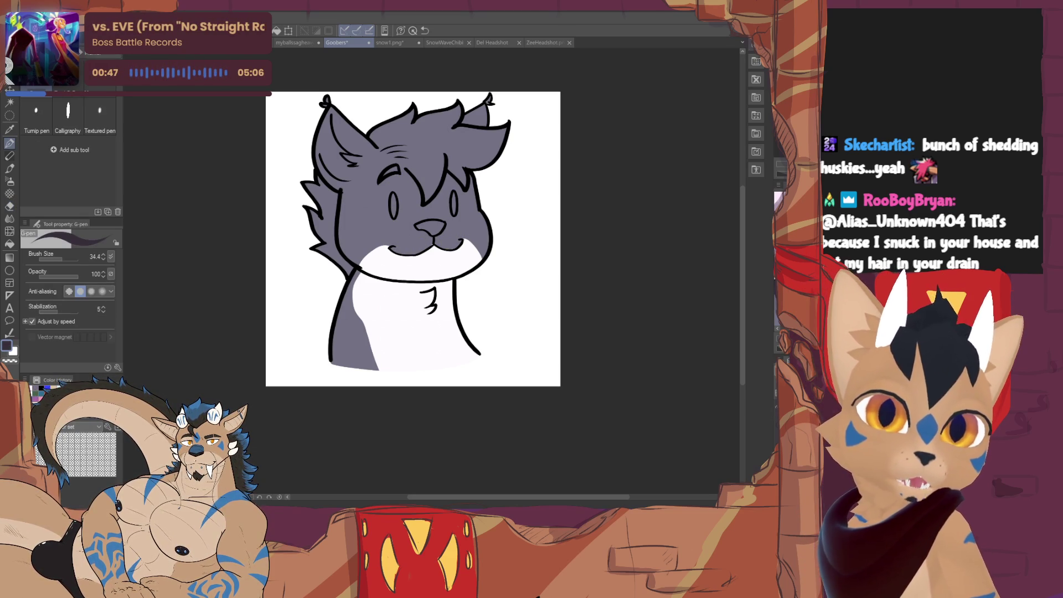
key("ctrl+plus")
scroll(465, 198, "up", 2)
scroll(464, 198, "up", 1)
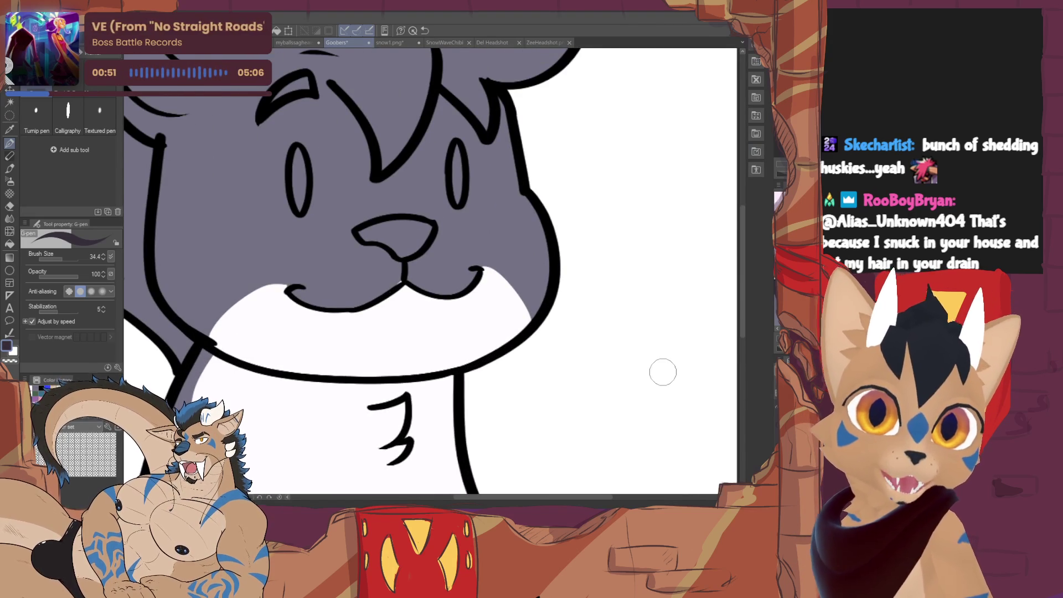
Paint dark purple shading under the mouth and broadly around the nose.
left_click_drag(59, 262, 55, 263)
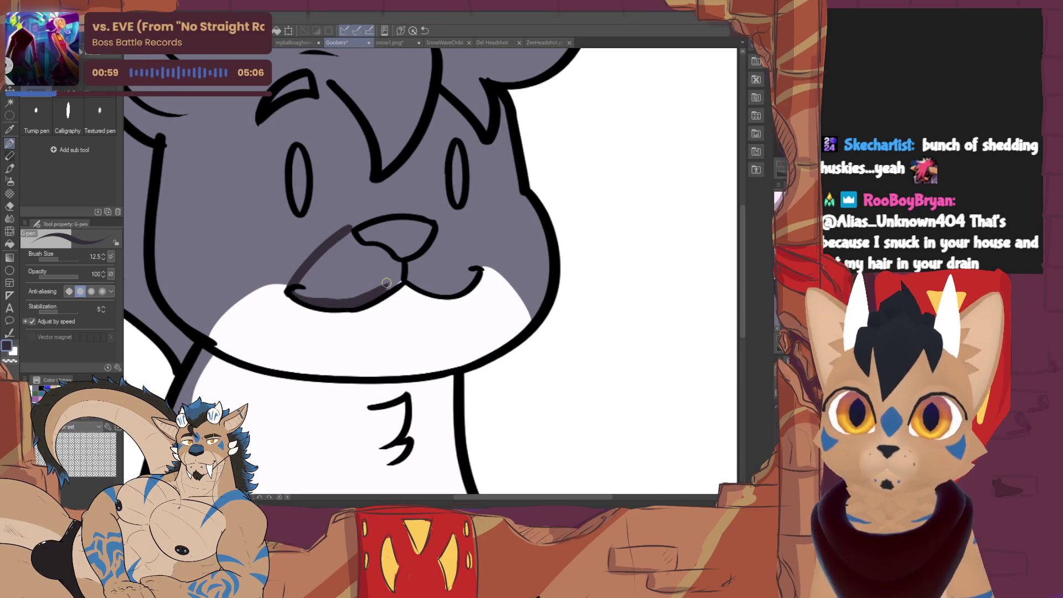
mouse_move(403, 284)
left_mouse_down()
mouse_move(444, 291)
mouse_move(436, 224)
left_mouse_up()
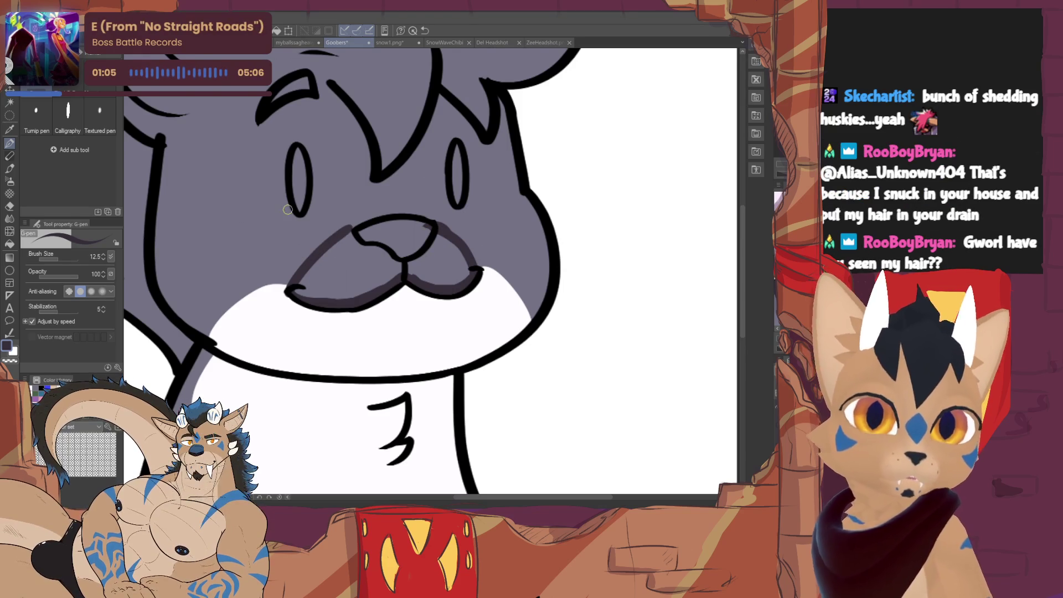
left_click_drag(59, 260, 63, 256)
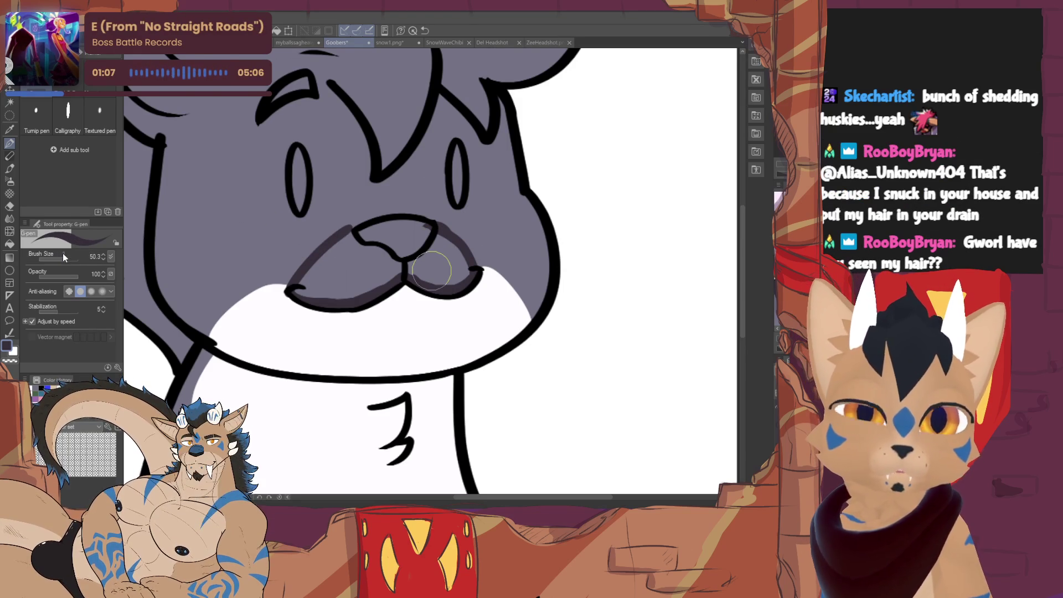
mouse_move(309, 282)
left_mouse_down()
mouse_move(405, 237)
mouse_move(443, 272)
left_mouse_up()
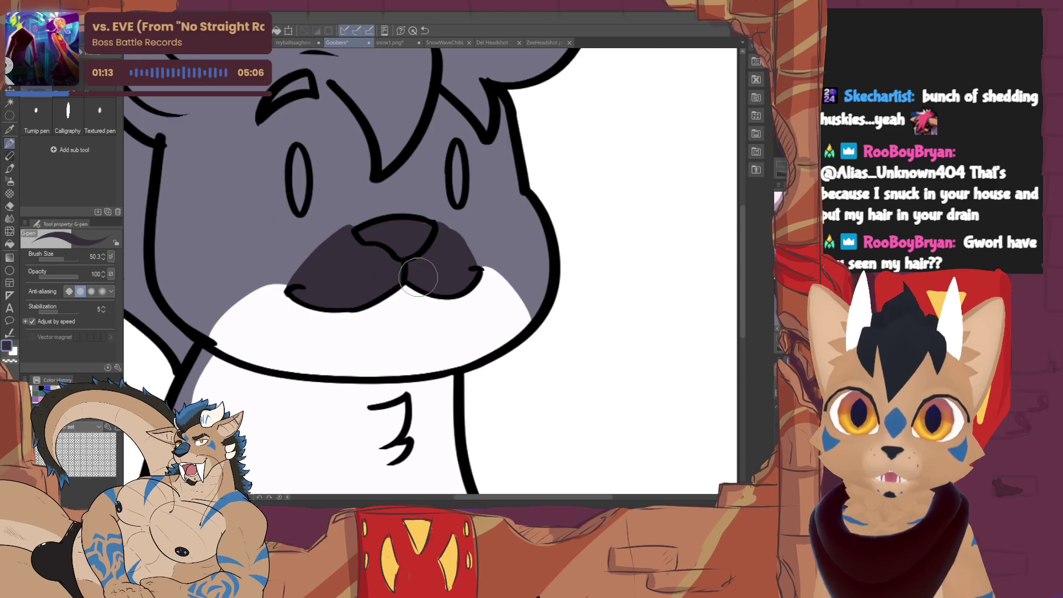
scroll(424, 274, "up", 3)
scroll(424, 274, "up", 1)
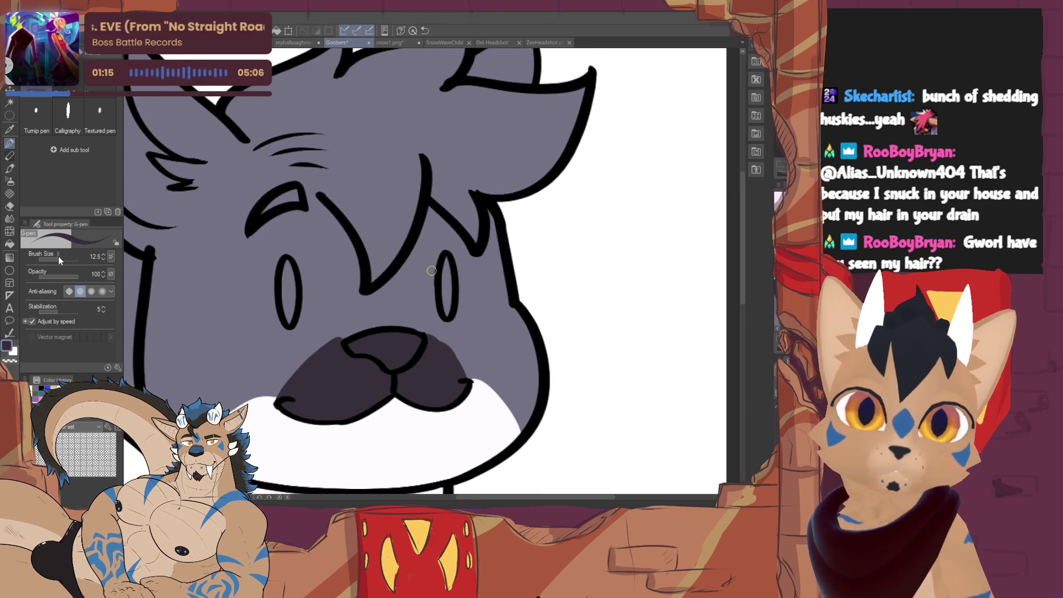
Shade the nose bridge dark with a slightly smaller G-pen, then swap to pink.
left_click_drag(59, 256, 55, 253)
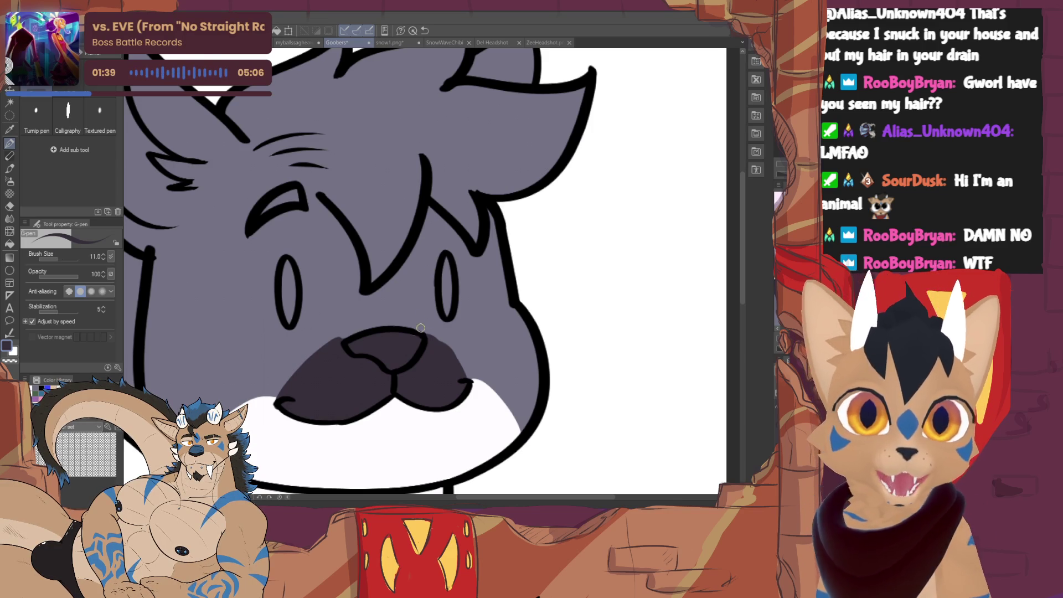
left_click_drag(420, 328, 344, 341)
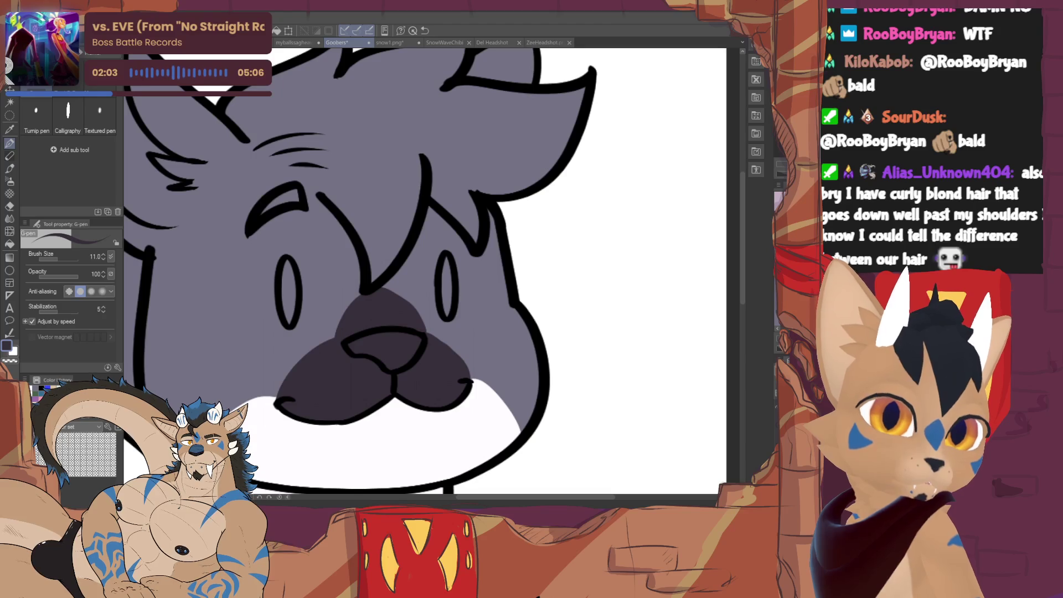
key("x")
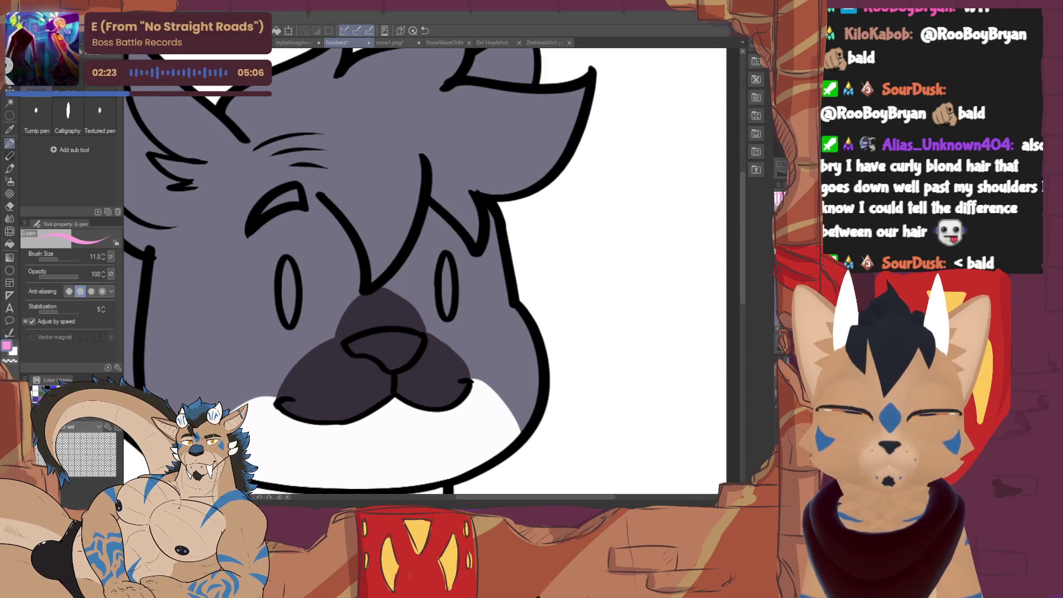
Redo the pink stripe across the nose top as a thicker arc after undoing the thin one.
left_click_drag(343, 328, 418, 320)
key("ctrl+z")
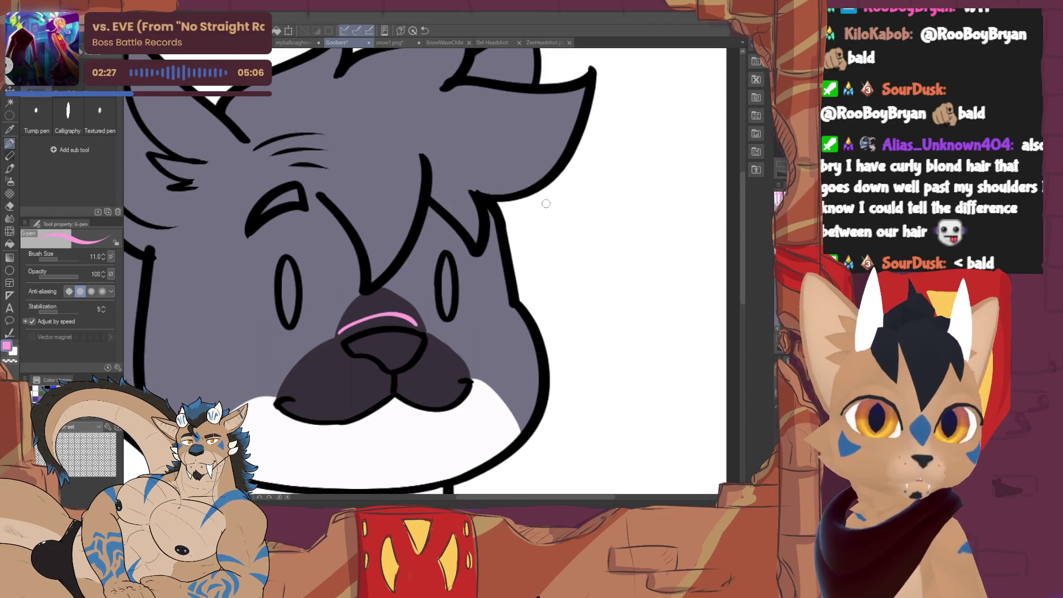
key("ctrl+z")
mouse_move(338, 330)
left_mouse_down()
mouse_move(419, 322)
mouse_move(433, 253)
left_mouse_up()
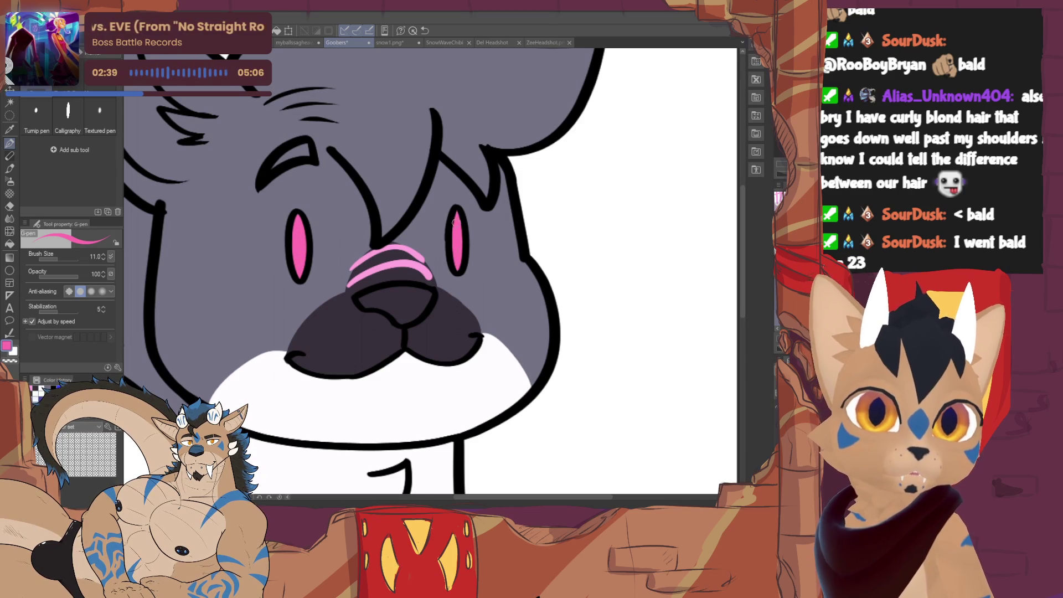
Add the remaining pink stripes and pink eyes, then darken the nose with shading.
left_click_drag(471, 274, 485, 296)
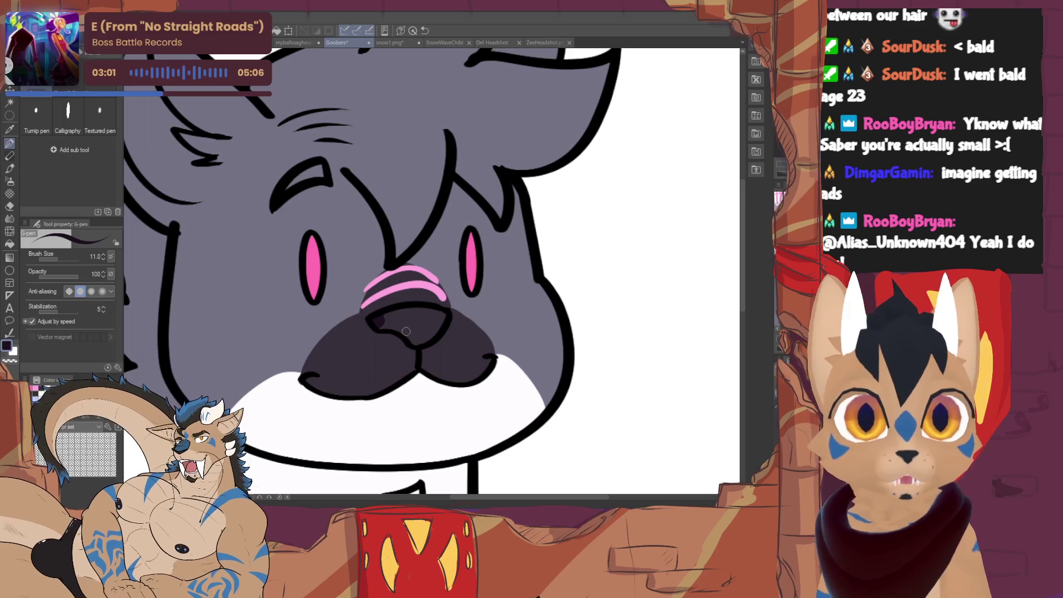
mouse_move(402, 314)
left_mouse_down()
mouse_move(432, 322)
mouse_move(448, 313)
left_mouse_up()
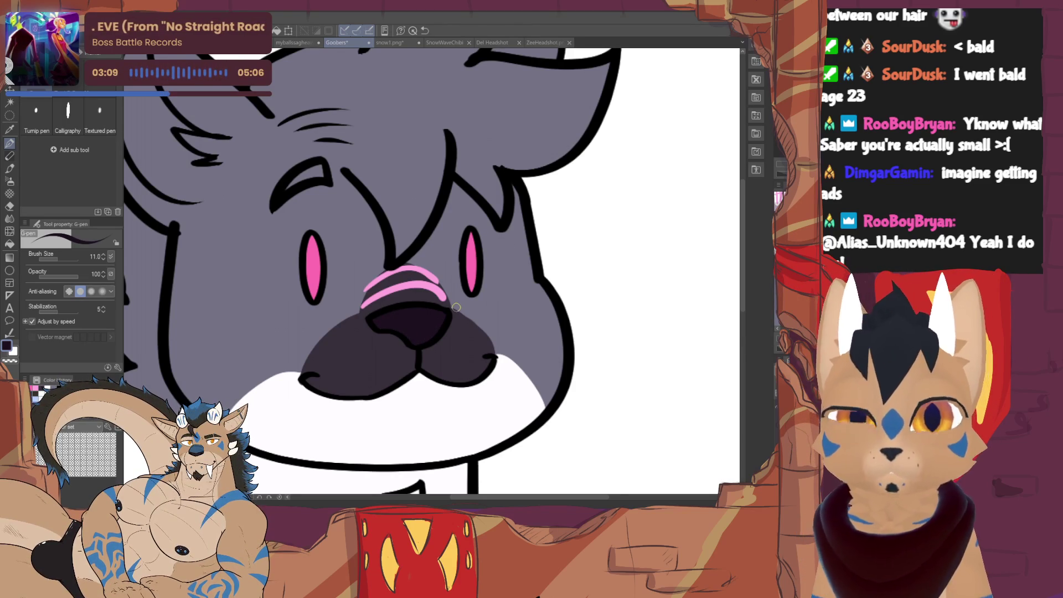
Swap to the dark colour and paint shadow strokes above the left eye.
key("x")
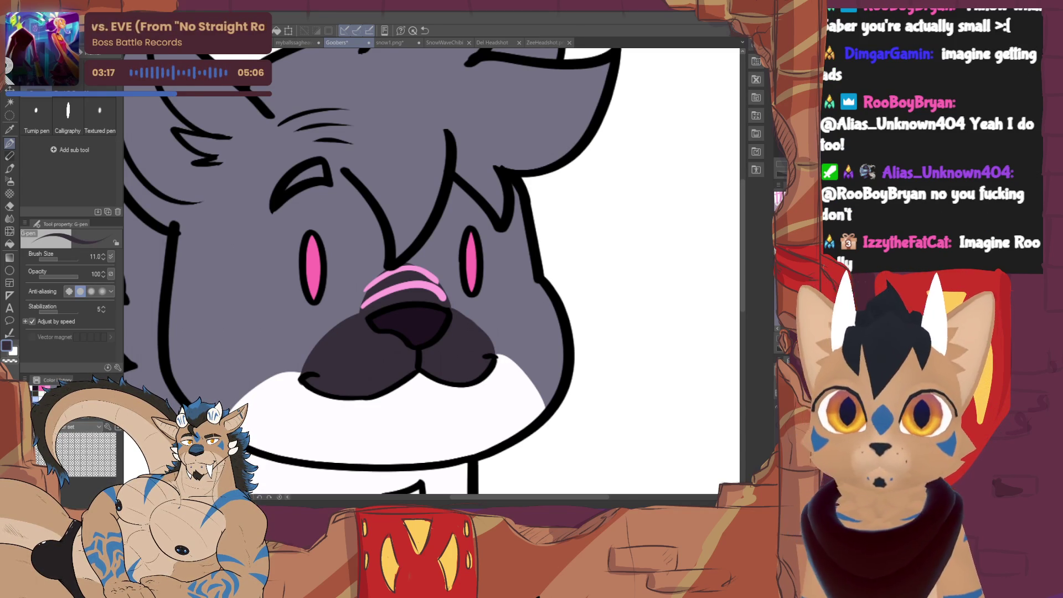
left_click_drag(320, 183, 320, 233)
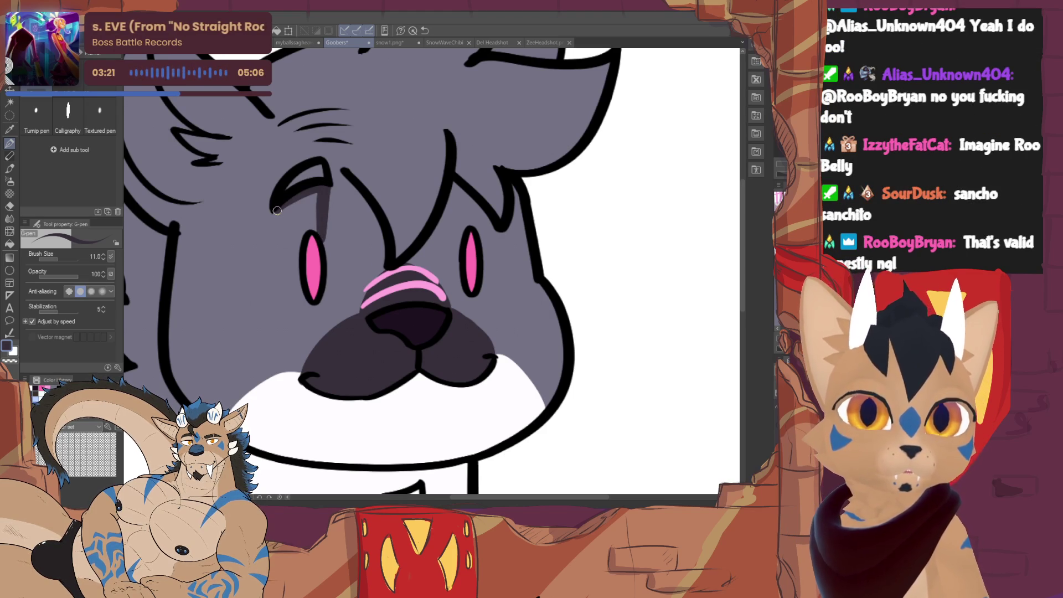
left_click_drag(276, 210, 302, 247)
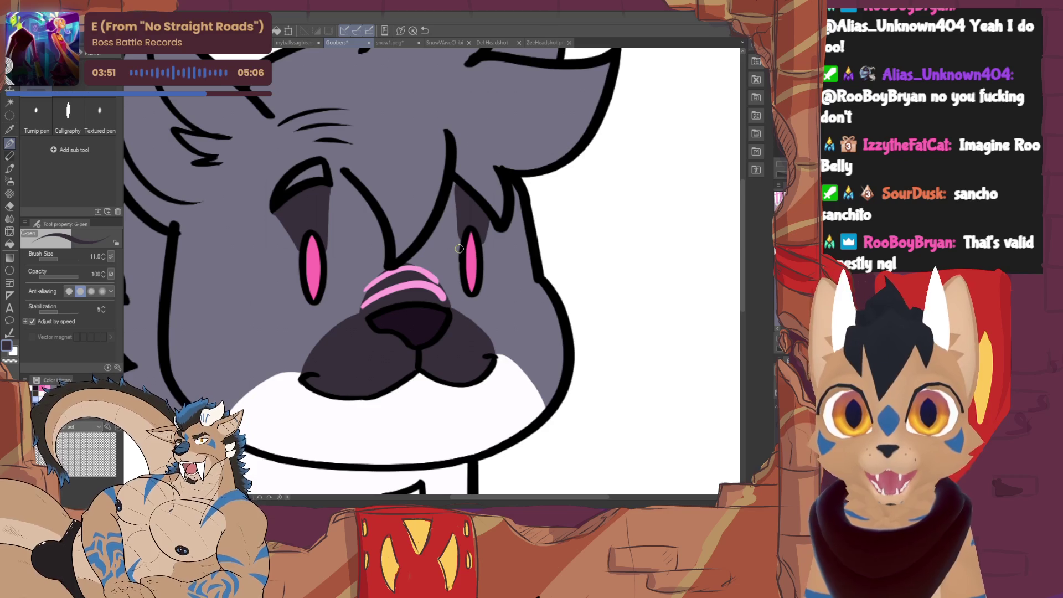
Paint a white highlight on the left eyelid, then return to the dark colour.
key("x")
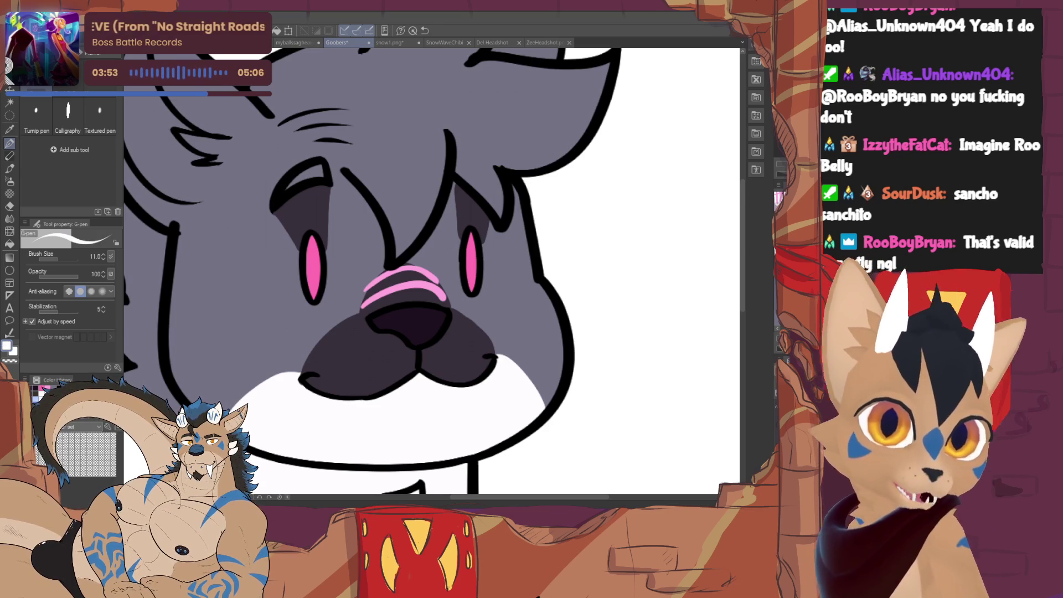
left_click_drag(299, 180, 327, 166)
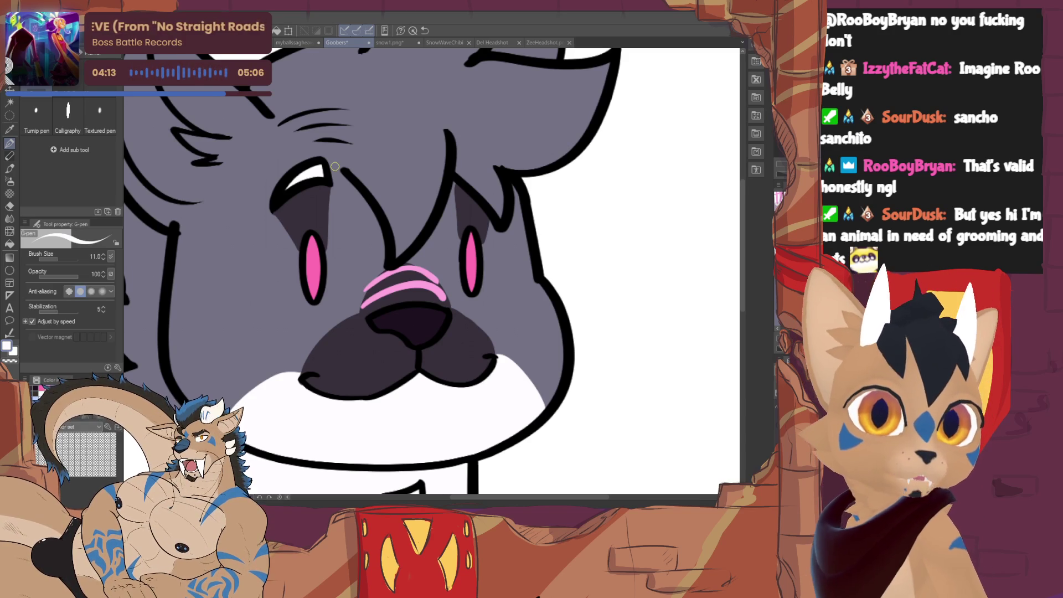
key("x")
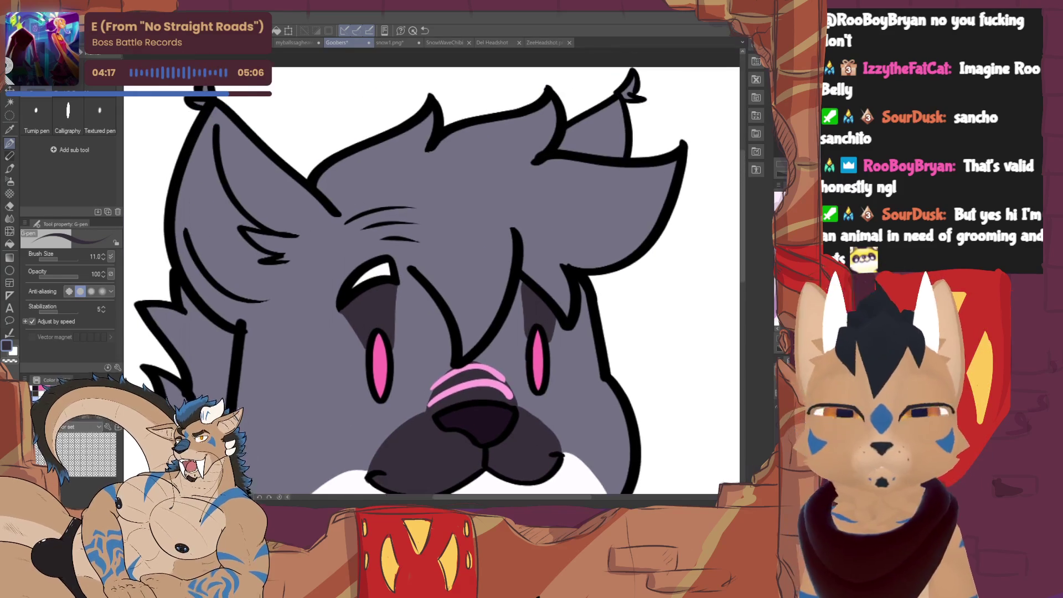
Shade the inside and edges of the left ear dark grey with a larger, then finer brush.
left_click(60, 262)
left_click_drag(61, 261, 67, 251)
mouse_move(225, 108)
left_mouse_down()
mouse_move(266, 208)
mouse_move(303, 237)
left_mouse_up()
mouse_move(275, 200)
left_mouse_down()
mouse_move(249, 125)
mouse_move(327, 202)
left_mouse_up()
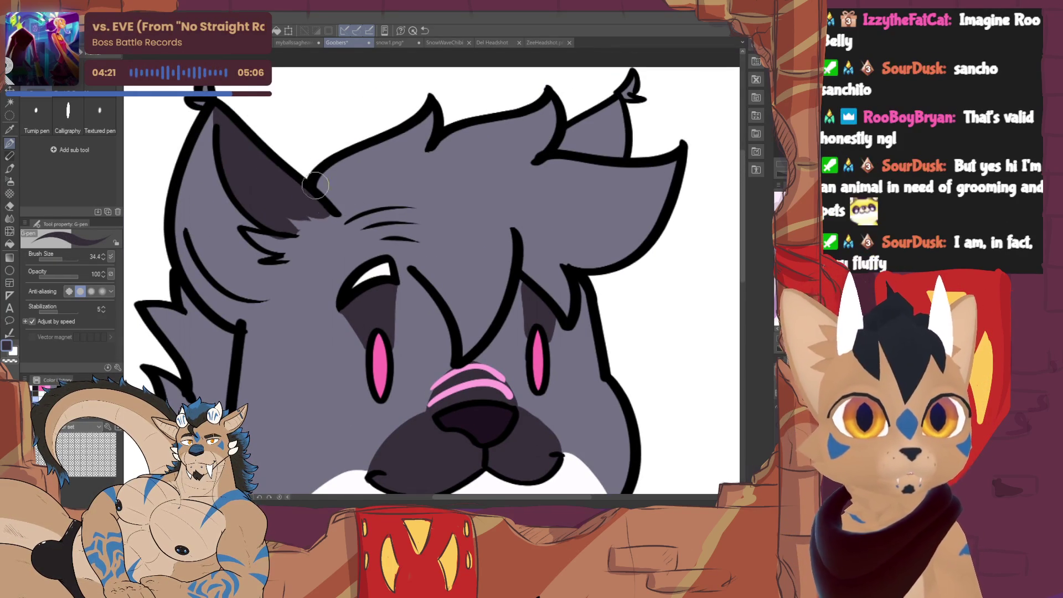
left_click_drag(68, 262, 60, 257)
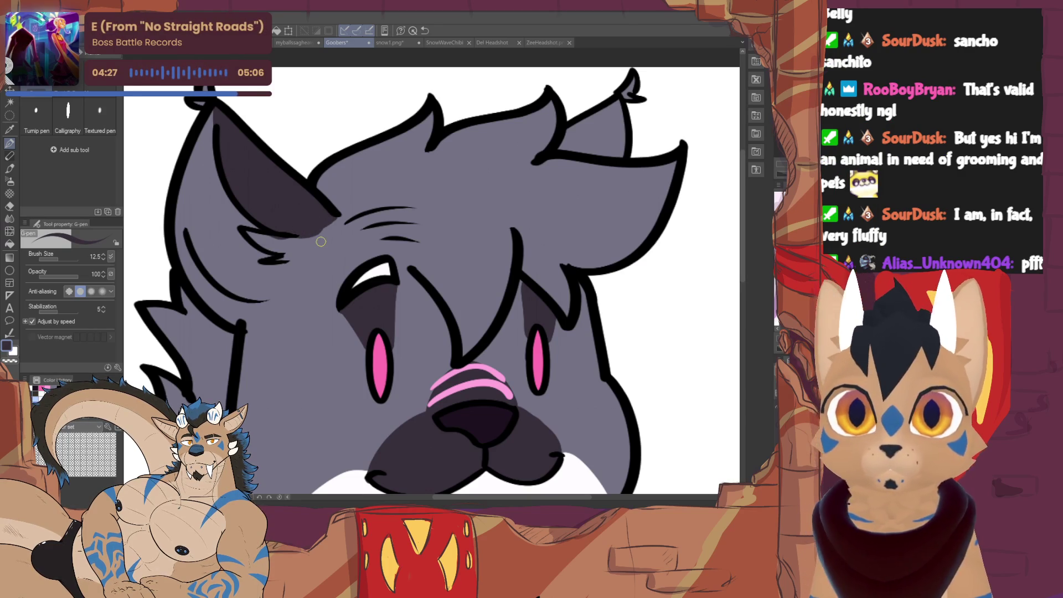
mouse_move(249, 231)
left_mouse_down()
mouse_move(274, 243)
mouse_move(265, 241)
left_mouse_up()
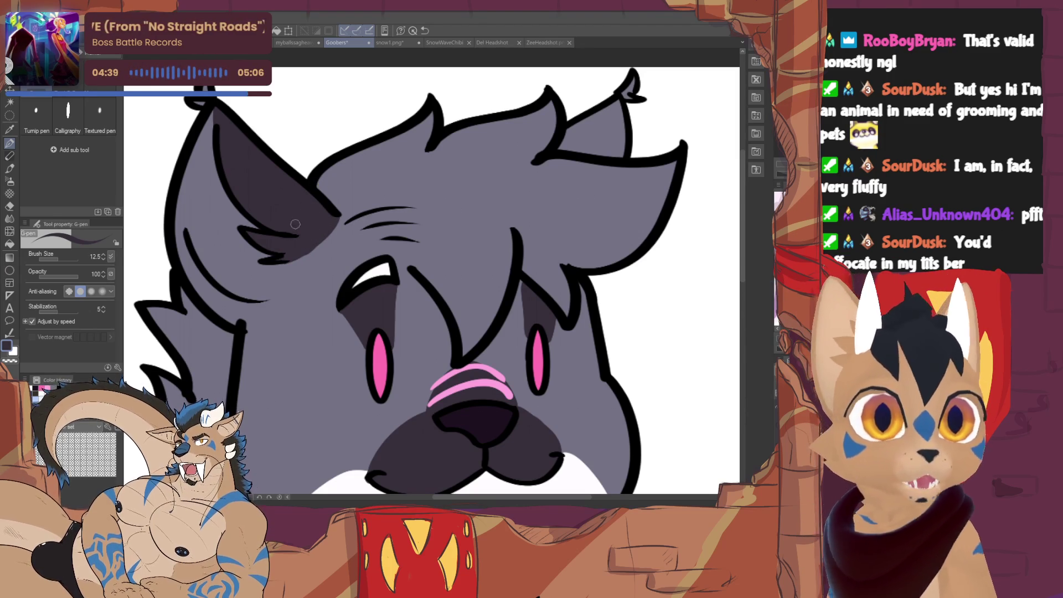
mouse_move(201, 287)
left_mouse_down()
mouse_move(178, 204)
mouse_move(268, 302)
left_mouse_up()
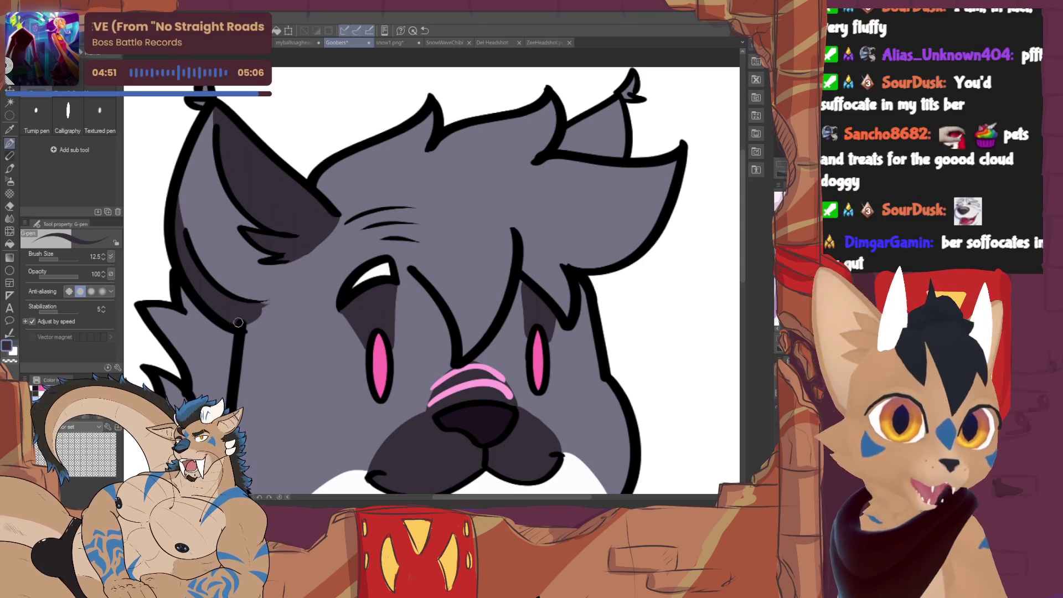
Shade inside the right ear dark grey, then mirror the canvas view horizontally.
mouse_move(259, 308)
left_mouse_down()
mouse_move(269, 311)
mouse_move(123, 398)
left_mouse_up()
mouse_move(417, 254)
left_mouse_down()
mouse_move(465, 210)
mouse_move(440, 253)
left_mouse_up()
mouse_move(478, 218)
left_mouse_down()
mouse_move(457, 264)
mouse_move(466, 267)
mouse_move(484, 203)
left_mouse_up()
key("ctrl+h")
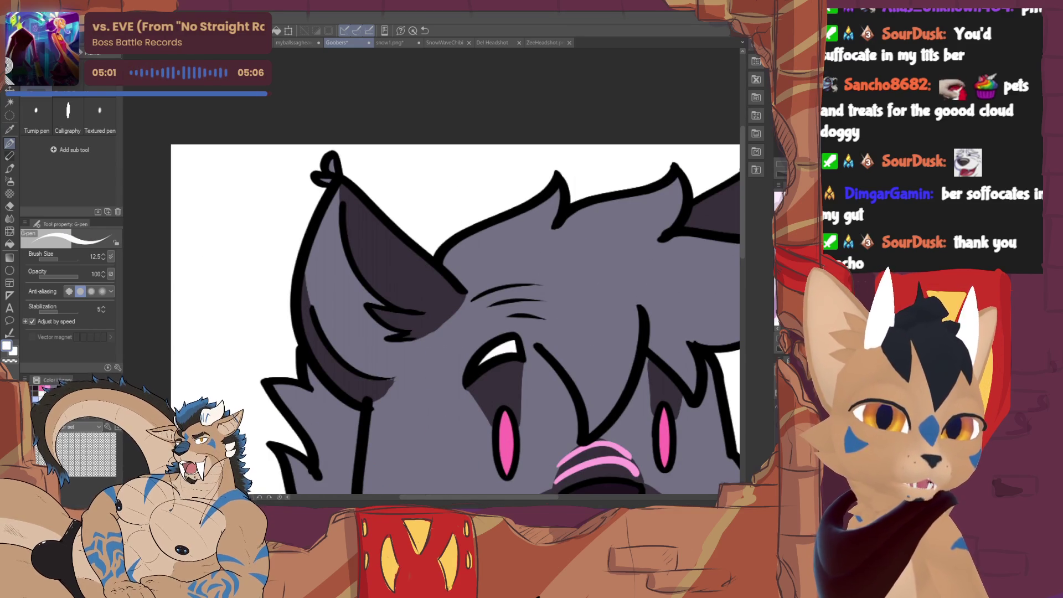
Paint a white highlight up the ear's inner edge, covering the grey stripe there.
mouse_move(304, 268)
left_mouse_down()
mouse_move(346, 353)
mouse_move(407, 375)
mouse_move(421, 344)
mouse_move(384, 370)
mouse_move(416, 342)
mouse_move(369, 319)
mouse_move(362, 298)
mouse_move(386, 307)
mouse_move(365, 303)
mouse_move(334, 195)
mouse_move(320, 304)
left_mouse_up()
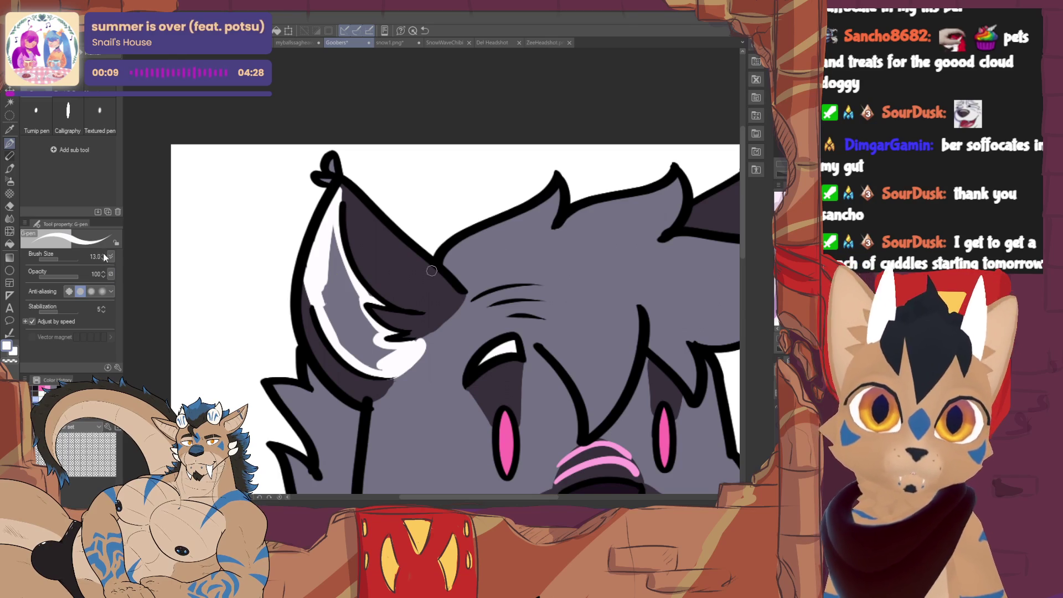
key("bracketright")
left_click_drag(352, 349, 325, 283)
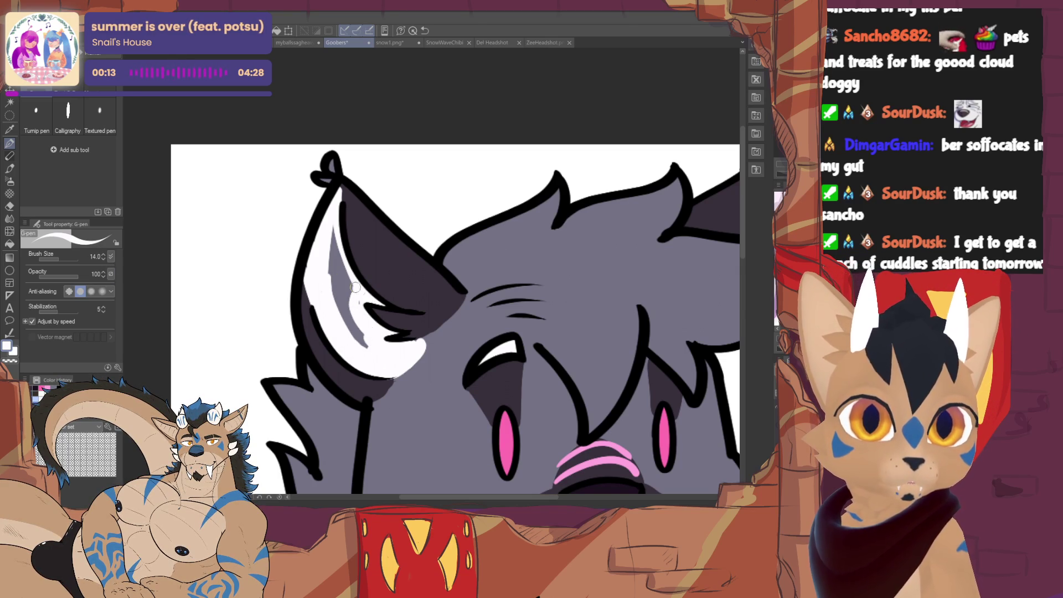
left_click_drag(359, 290, 333, 230)
left_click_drag(339, 275, 328, 263)
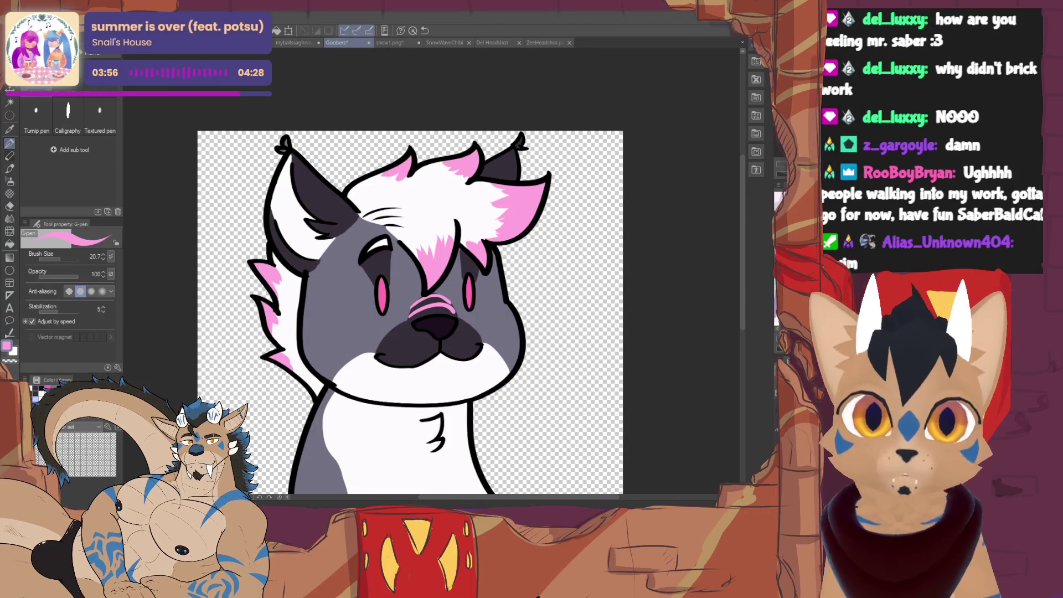
Shift the view of the headshot to the right while painting the white, pink-tipped tuft and cheek fur.
mouse_move(327, 190)
left_mouse_down()
mouse_move(379, 214)
mouse_move(428, 217)
left_mouse_up()
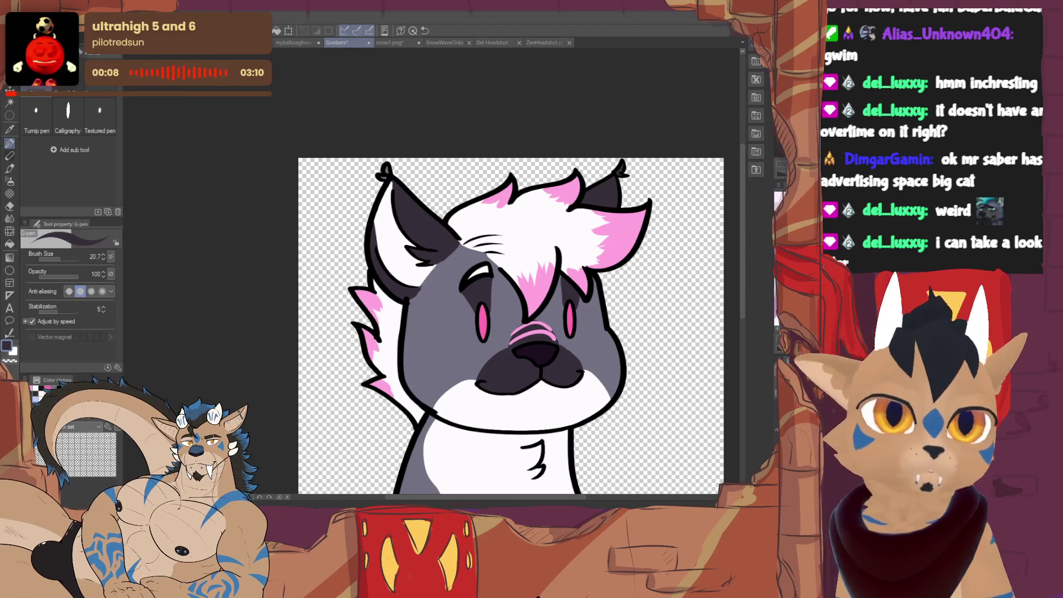
Pick pink in the colour panel for the hair tips, repositioning the headshot in view.
left_click_drag(511, 324, 442, 320)
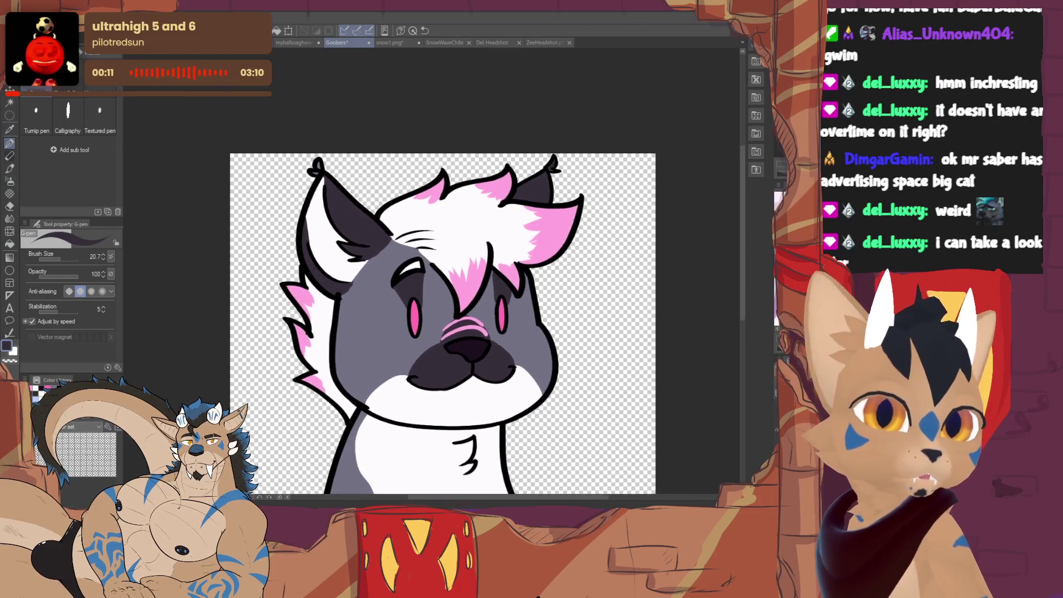
left_click(297, 296, "alt")
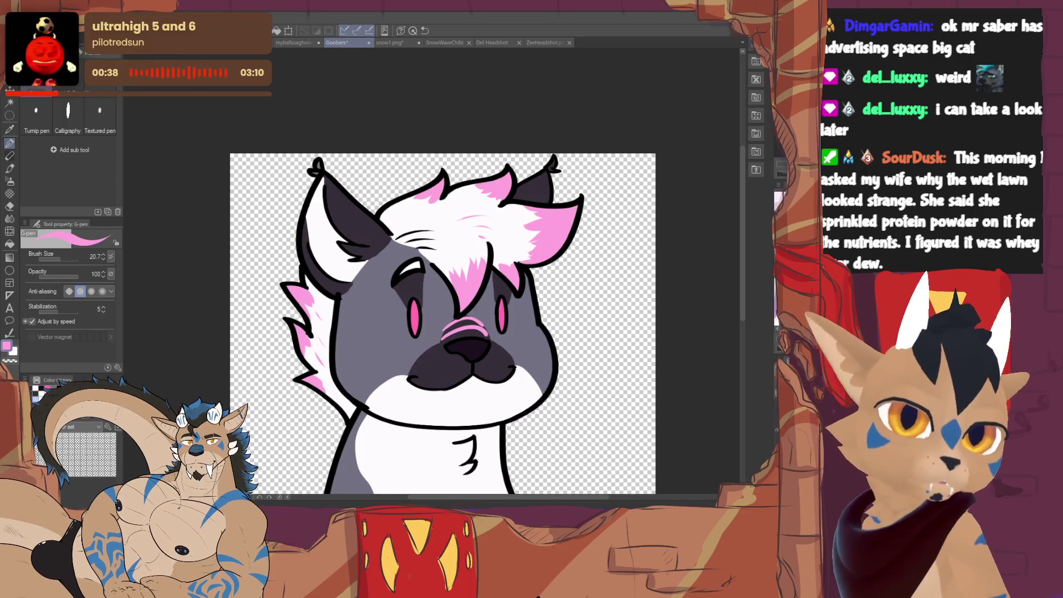
left_click_drag(439, 199, 466, 240)
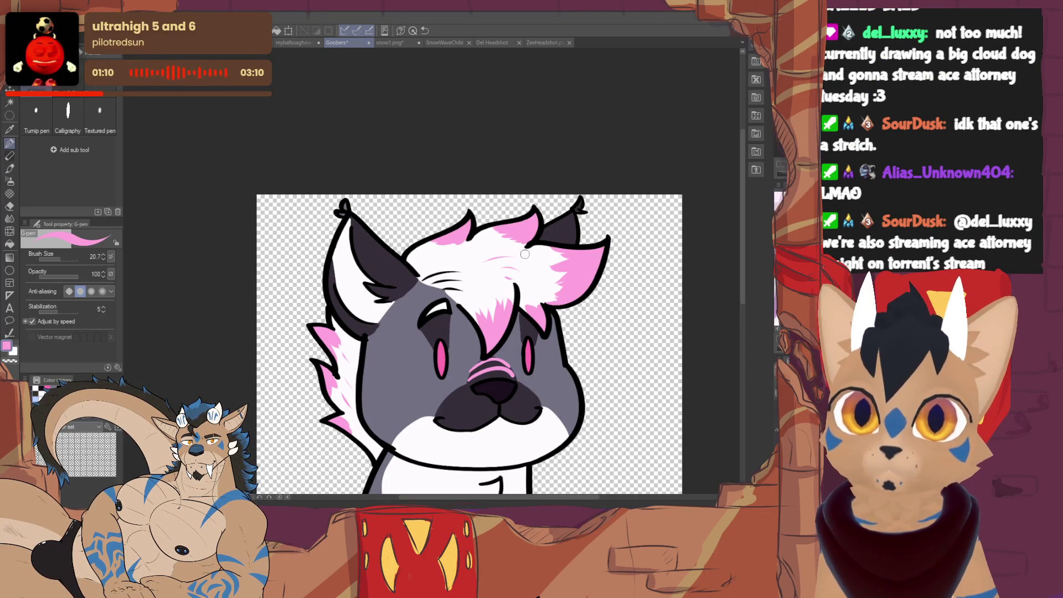
left_click_drag(525, 253, 476, 129)
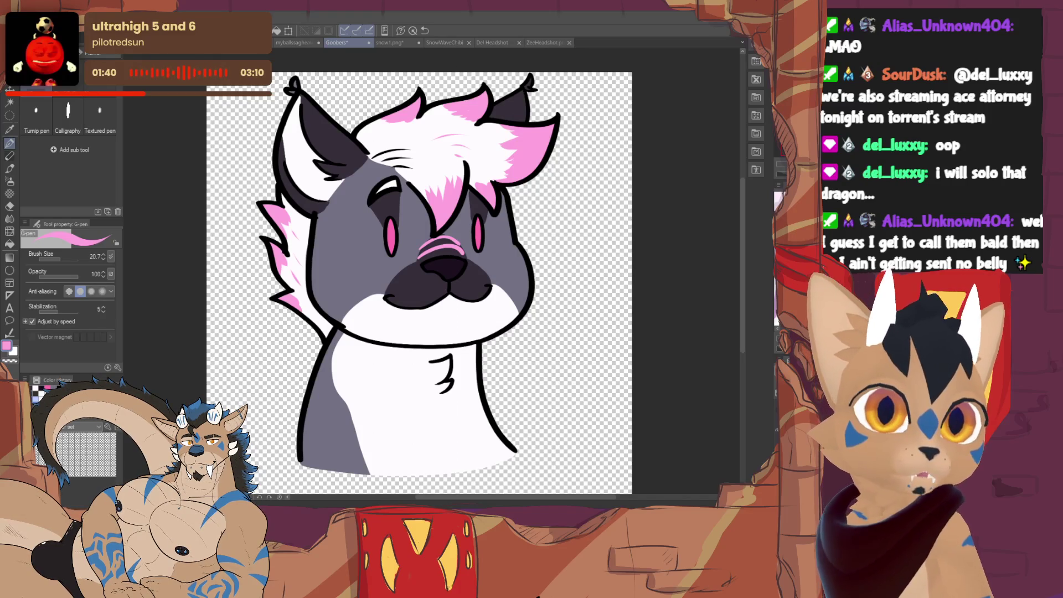
left_click_drag(419, 282, 370, 310)
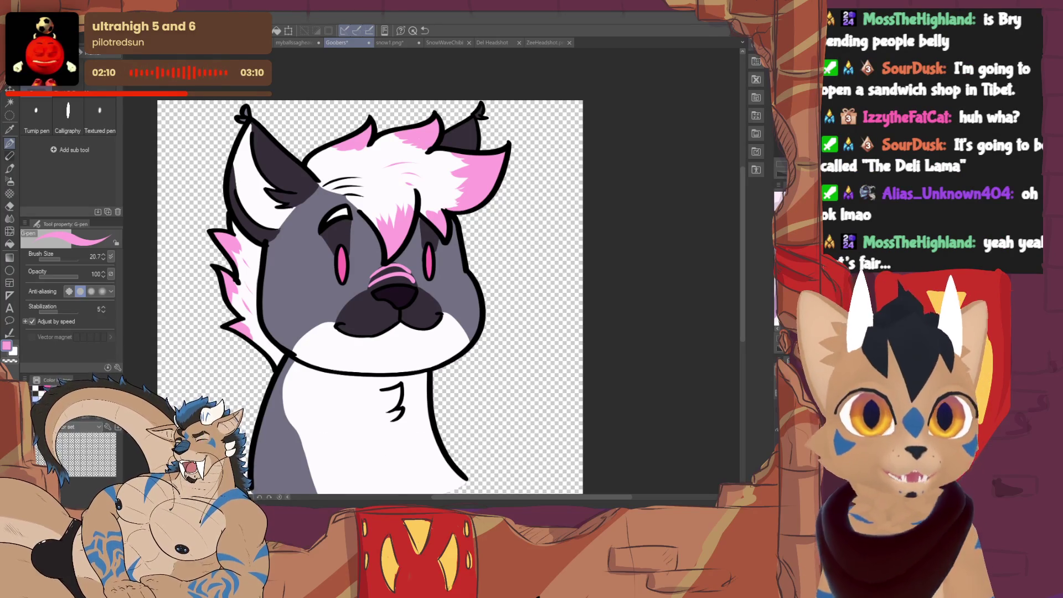
left_click_drag(370, 299, 331, 267)
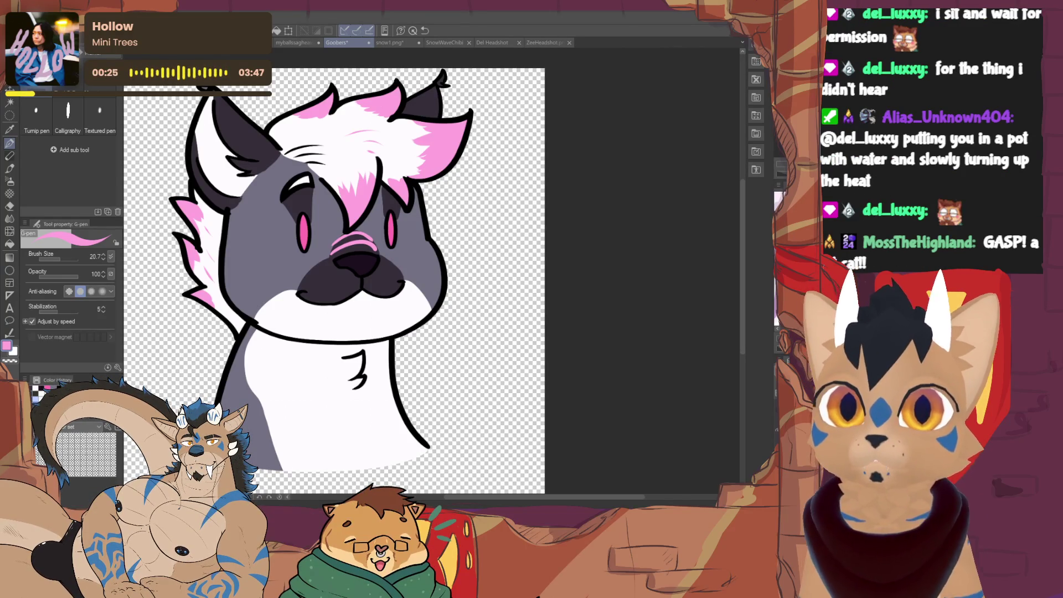
scroll(335, 279, "down", 1)
Nudge the headshot right in view while showing the happy closed-eye, grinning expression.
left_click_drag(349, 274, 381, 281)
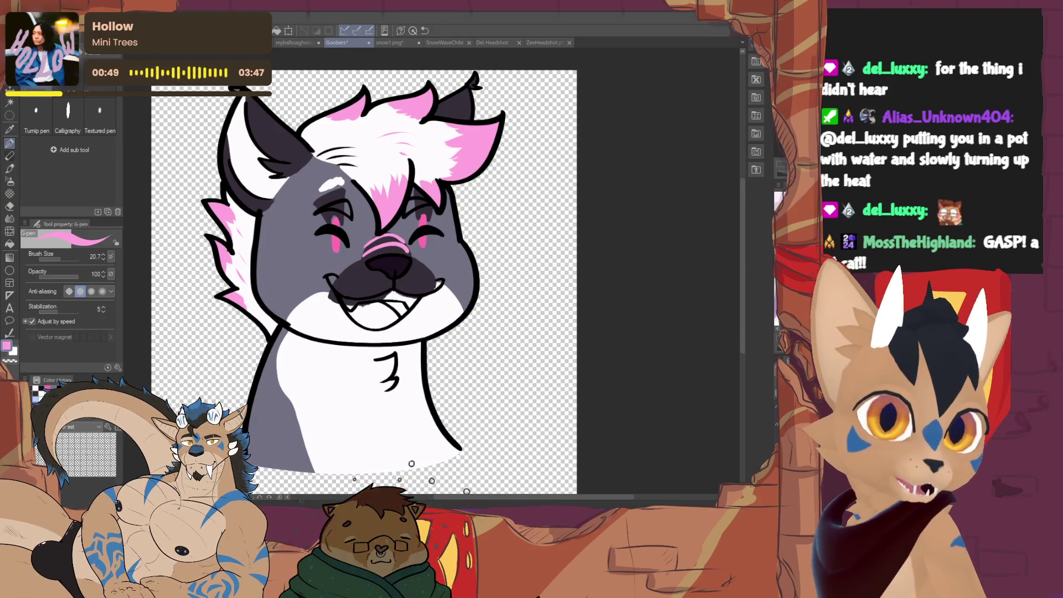
scroll(371, 301, "up", 3)
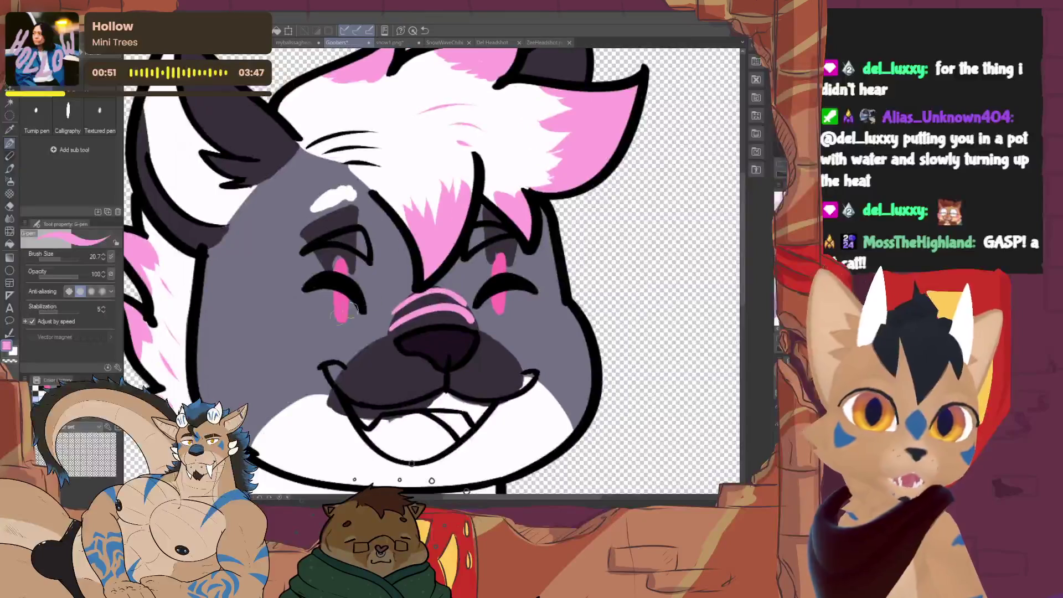
Paint grey over the pink streaks and shading on both closed eyes.
left_click(371, 301, "alt")
mouse_move(340, 320)
left_mouse_down()
mouse_move(350, 300)
mouse_move(342, 249)
left_mouse_up()
left_click_drag(342, 209, 329, 224)
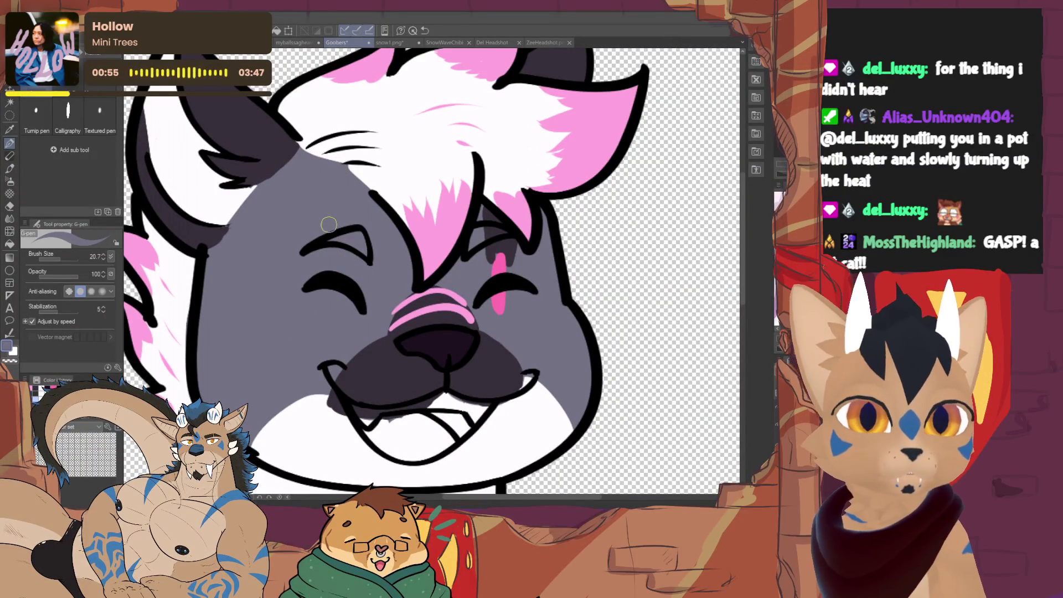
left_click_drag(499, 309, 484, 219)
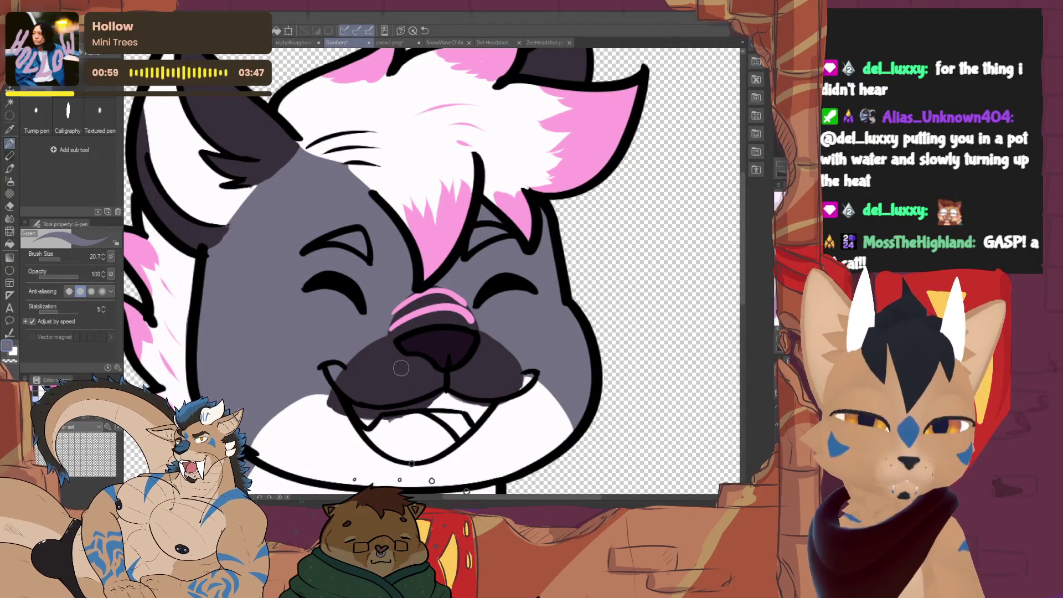
Switch to white and clean up the left and right mouth corners.
left_click(357, 420, "alt")
left_click_drag(342, 394, 268, 430)
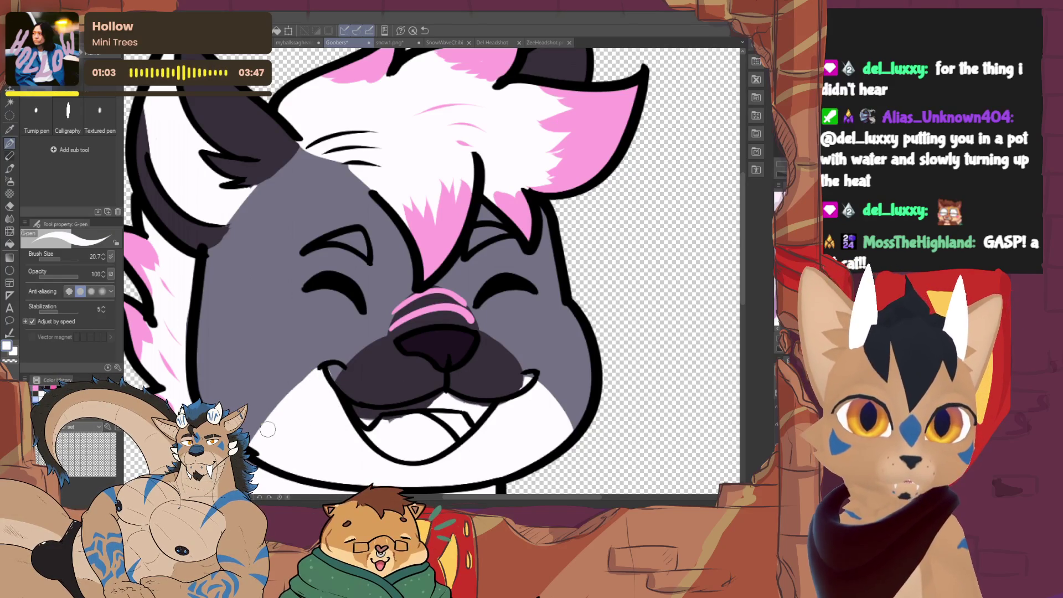
left_click_drag(432, 274, 344, 212)
left_click_drag(450, 317, 485, 372)
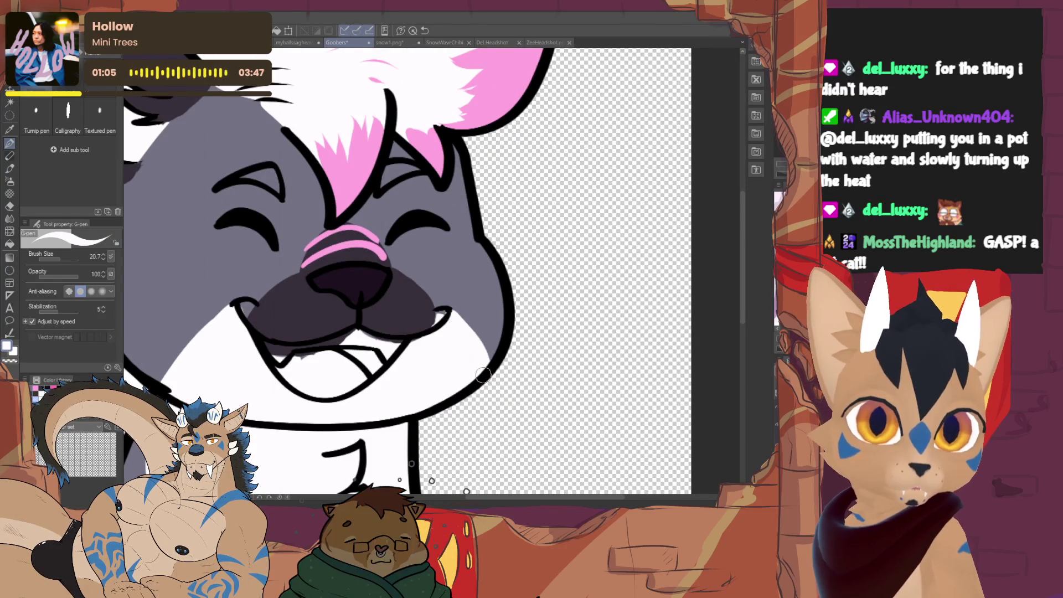
Sample the dark mouth colour and widen the mouth along the muzzle.
left_click(325, 316, "alt")
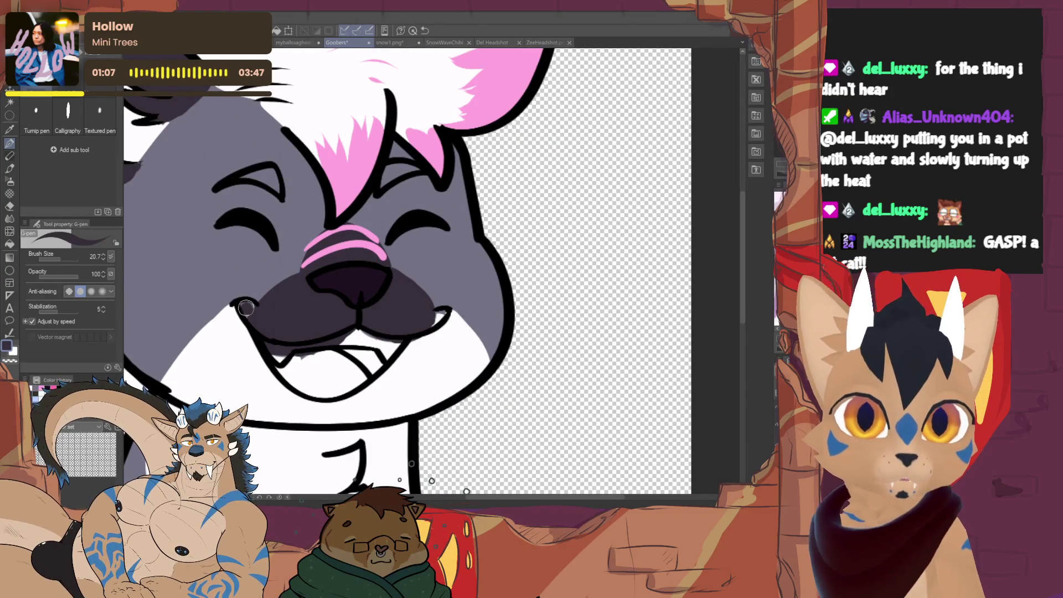
left_click_drag(245, 307, 441, 312)
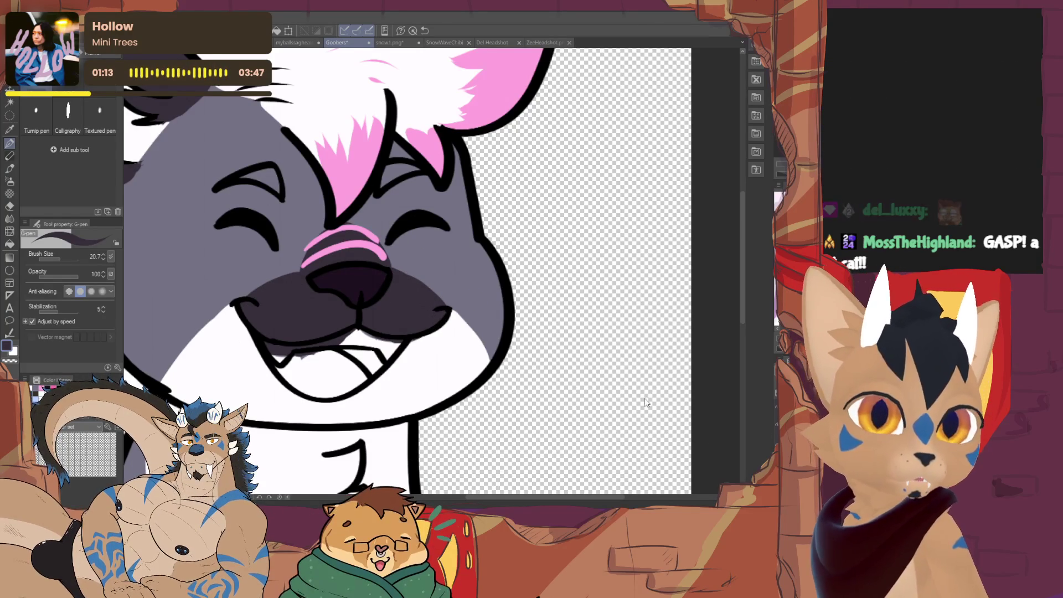
With white and a smaller brush, lighten the shading along the upper lip line.
key("x")
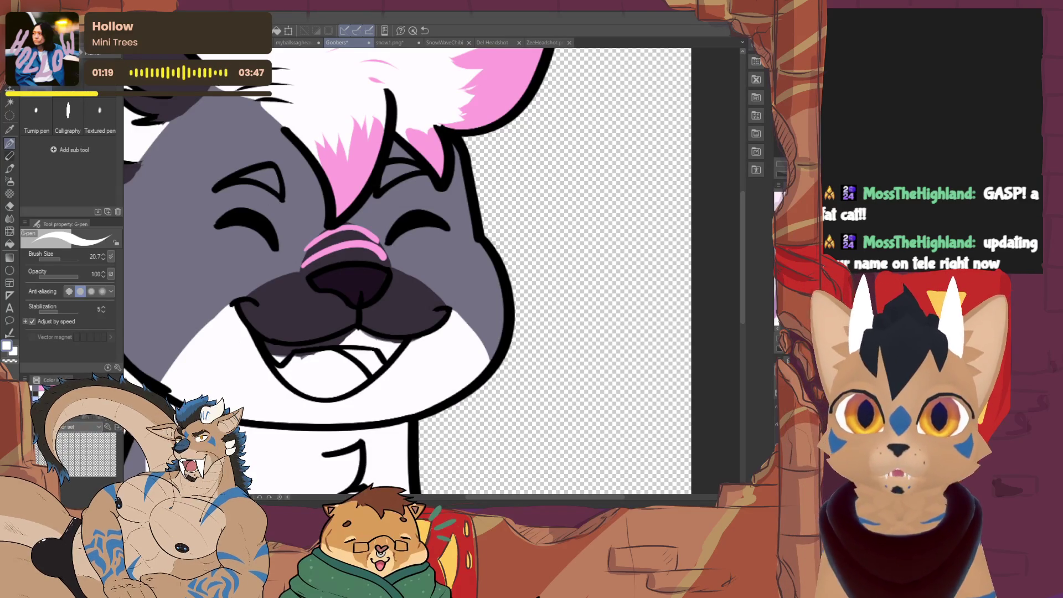
left_click(58, 260)
left_click_drag(57, 260, 55, 260)
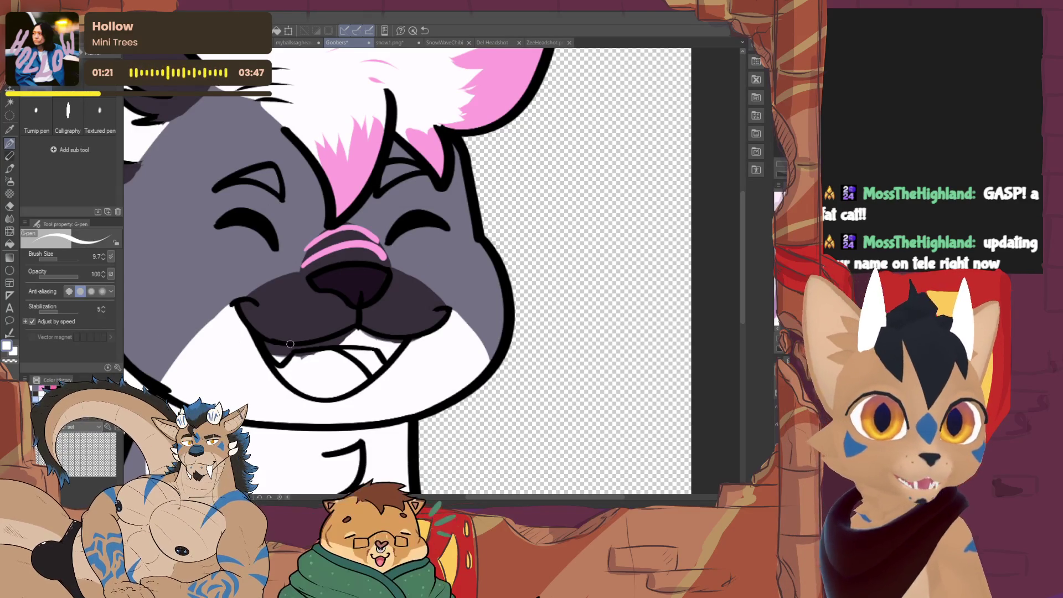
left_click_drag(295, 348, 336, 342)
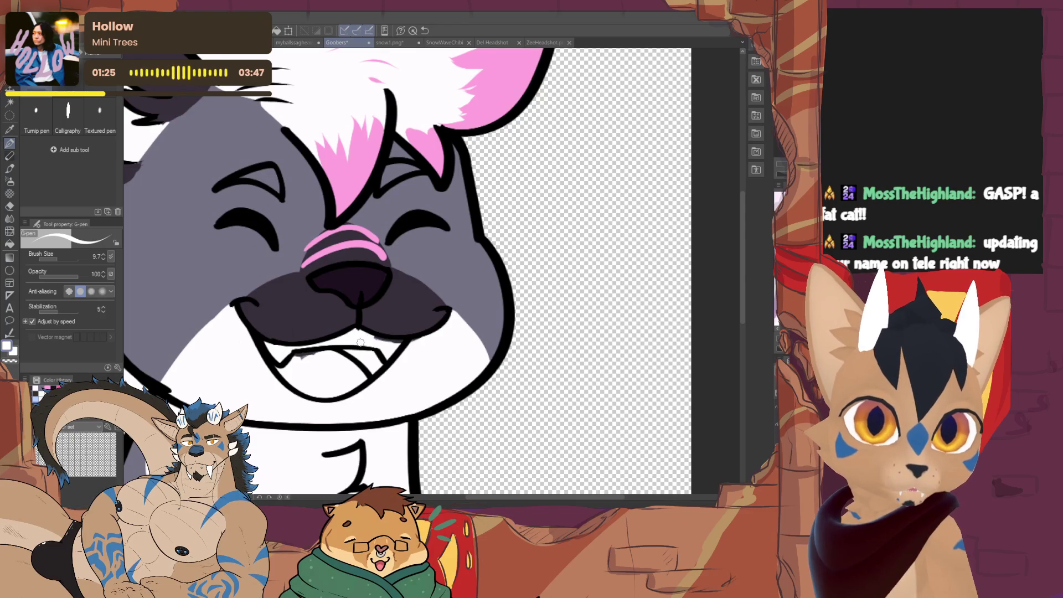
left_click_drag(381, 346, 395, 344)
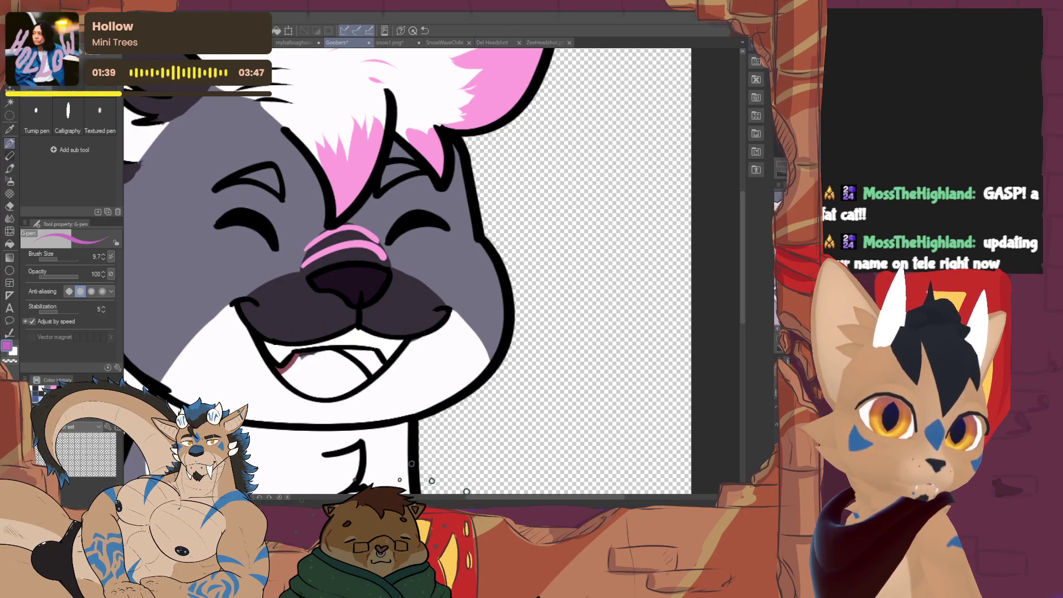
Fill the open mouth with a purple tongue, including the gap beside the tooth.
mouse_move(284, 370)
left_mouse_down()
mouse_move(296, 383)
mouse_move(354, 366)
mouse_move(332, 385)
left_mouse_up()
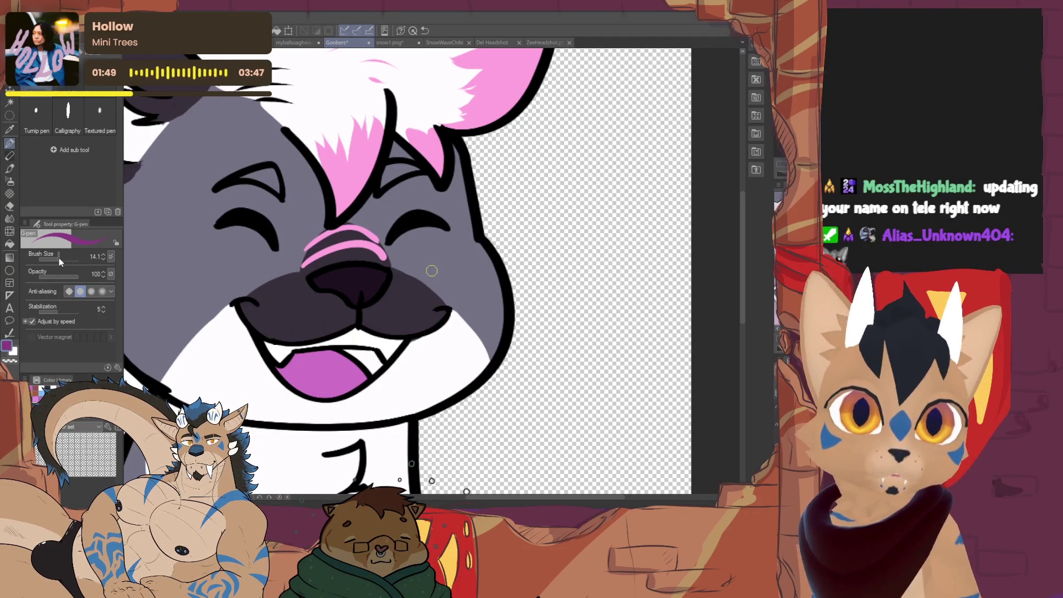
left_click(354, 354)
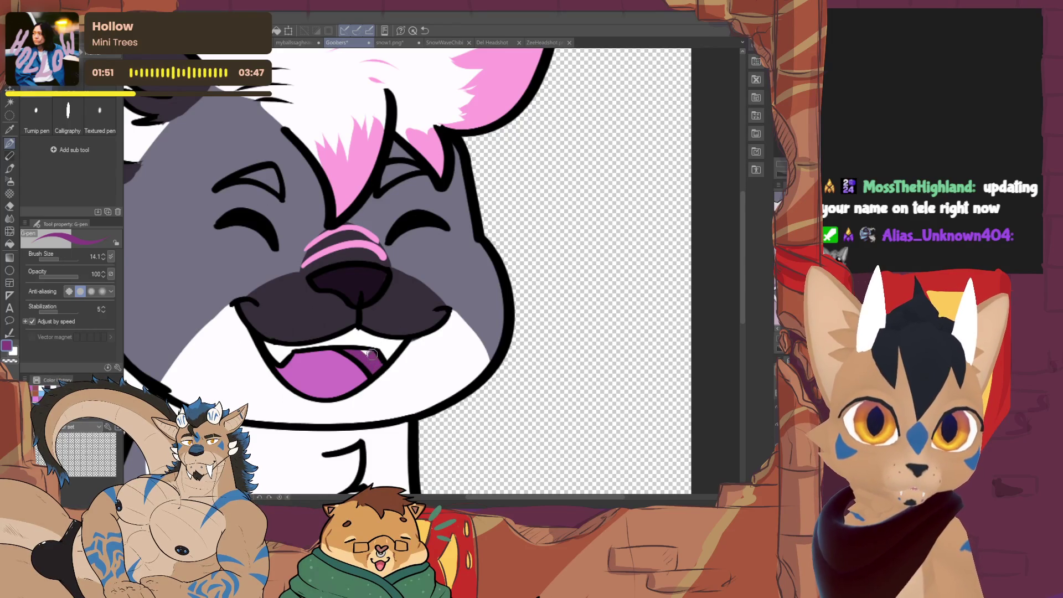
left_click_drag(371, 355, 362, 354)
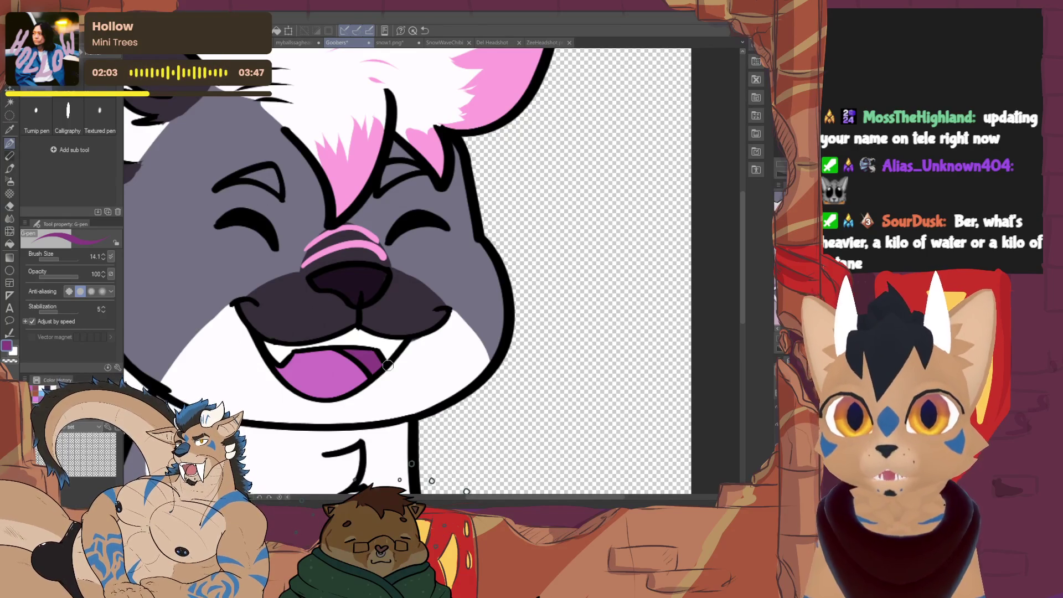
mouse_move(388, 366)
left_mouse_down()
mouse_move(454, 436)
mouse_move(482, 444)
left_mouse_up()
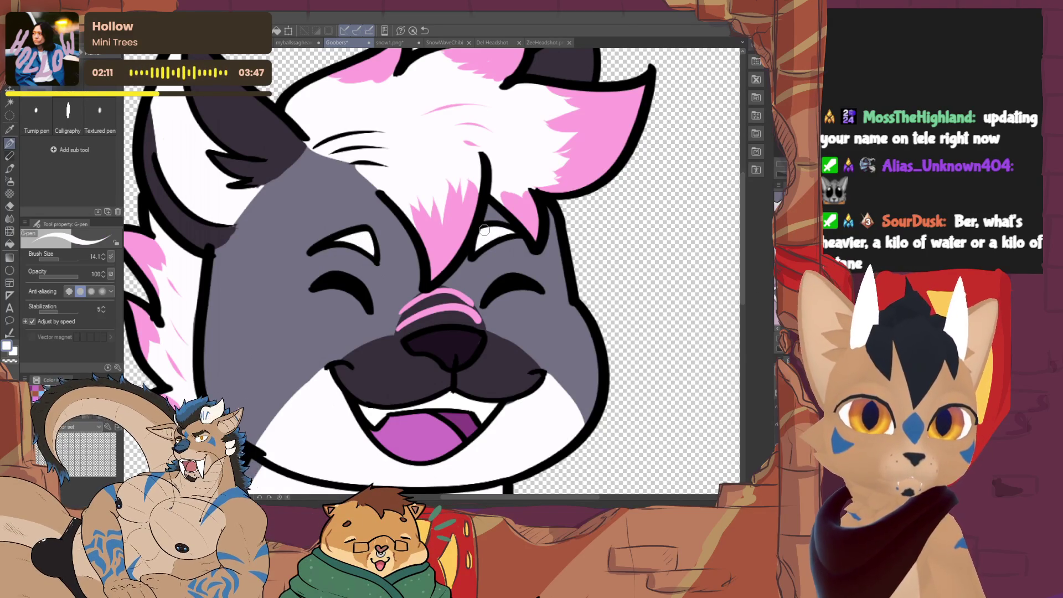
Switch to black, adjust the brush size, and zoom out to view the whole cat head.
key("x")
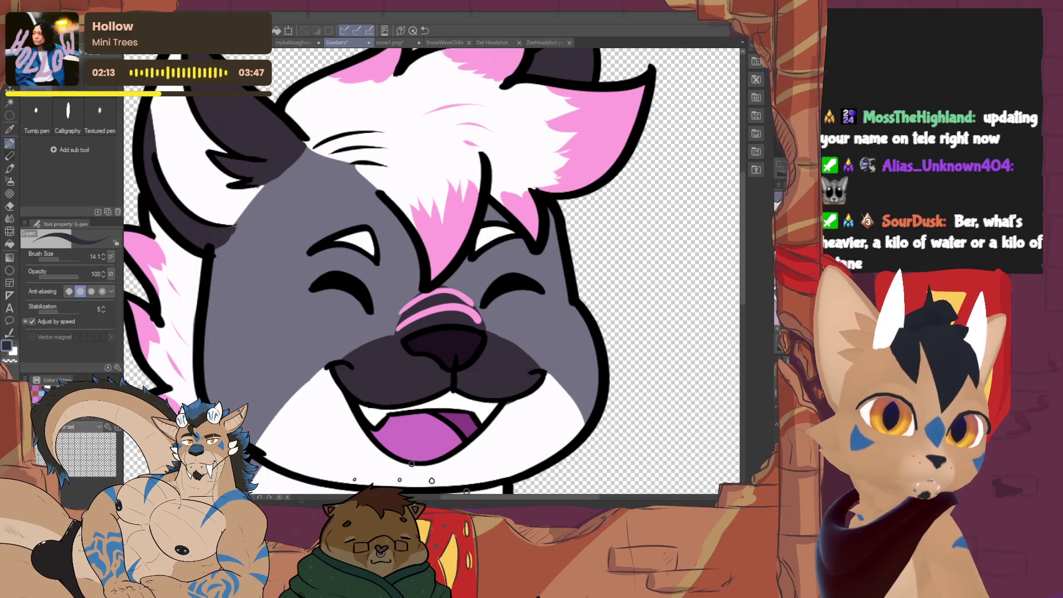
left_click_drag(59, 260, 59, 252)
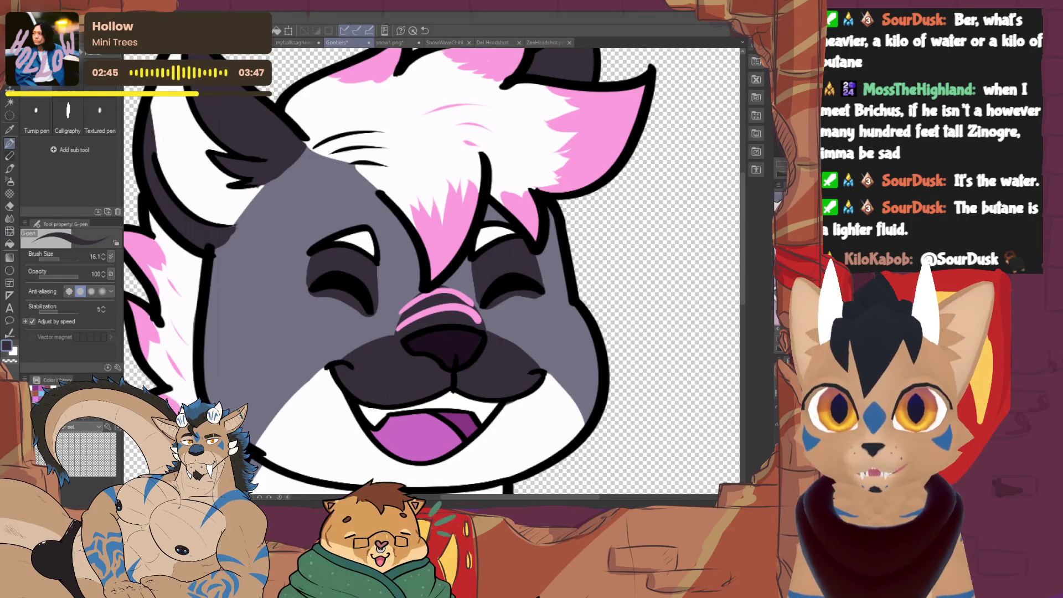
scroll(432, 480, "down", 3)
scroll(431, 480, "up", 3)
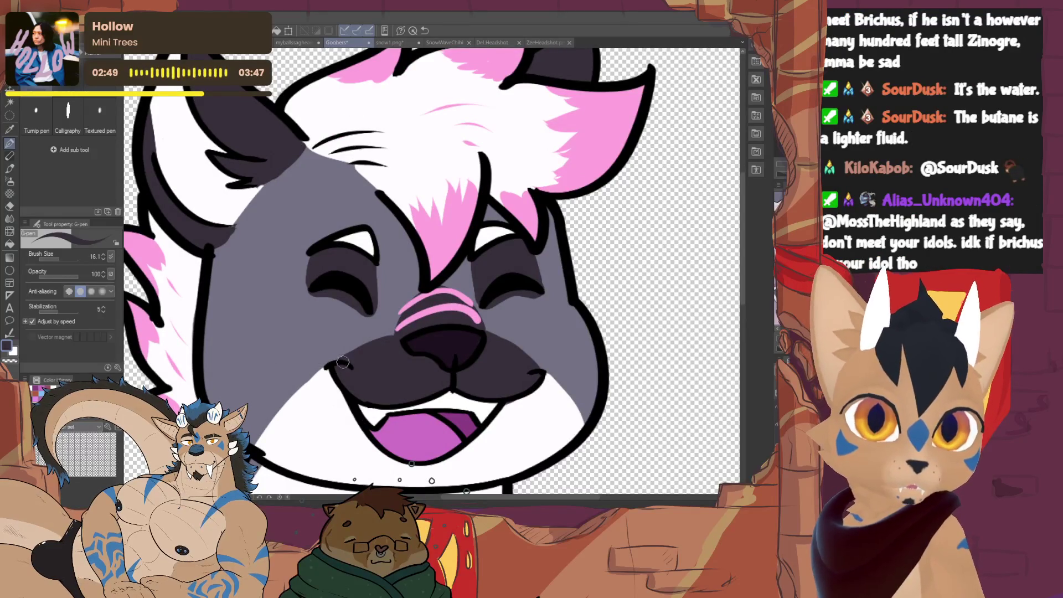
left_click_drag(418, 332, 410, 462)
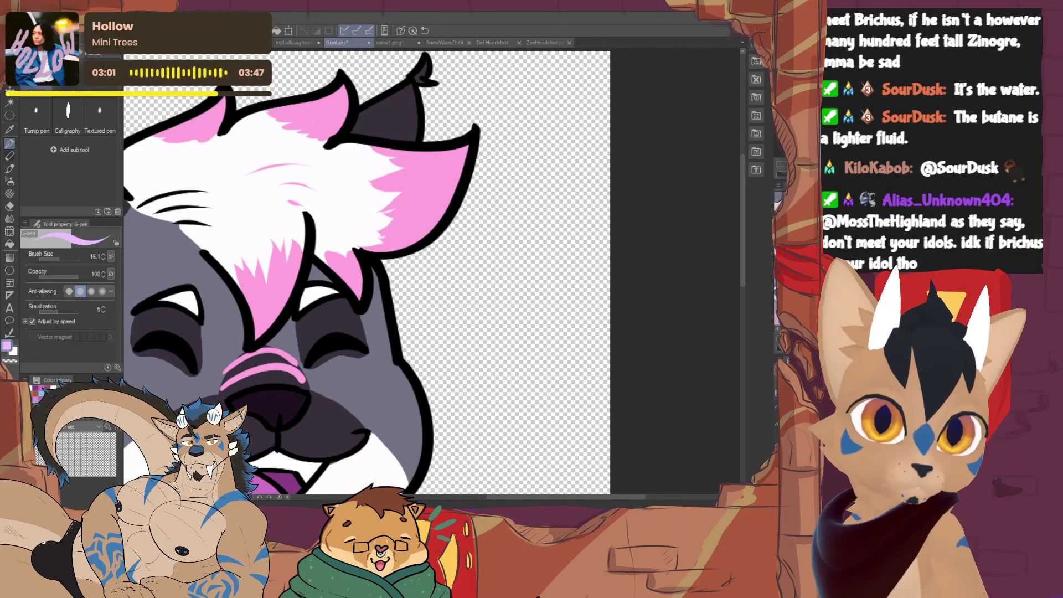
key("ctrl+minus")
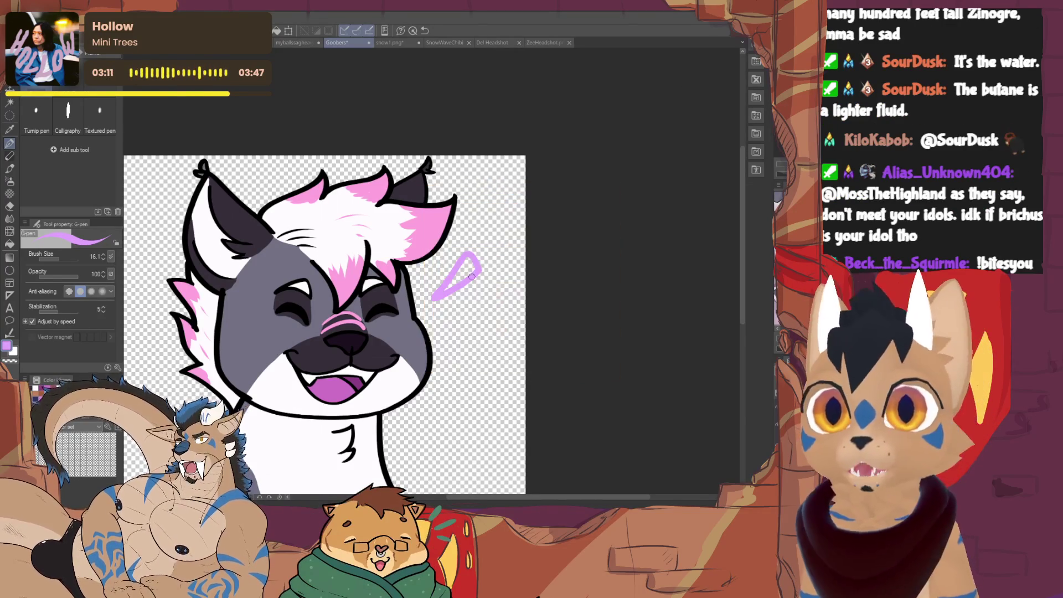
Thicken the upper purple mark, add a curved stroke, and fill the lower mark solid.
left_click_drag(467, 259, 473, 310)
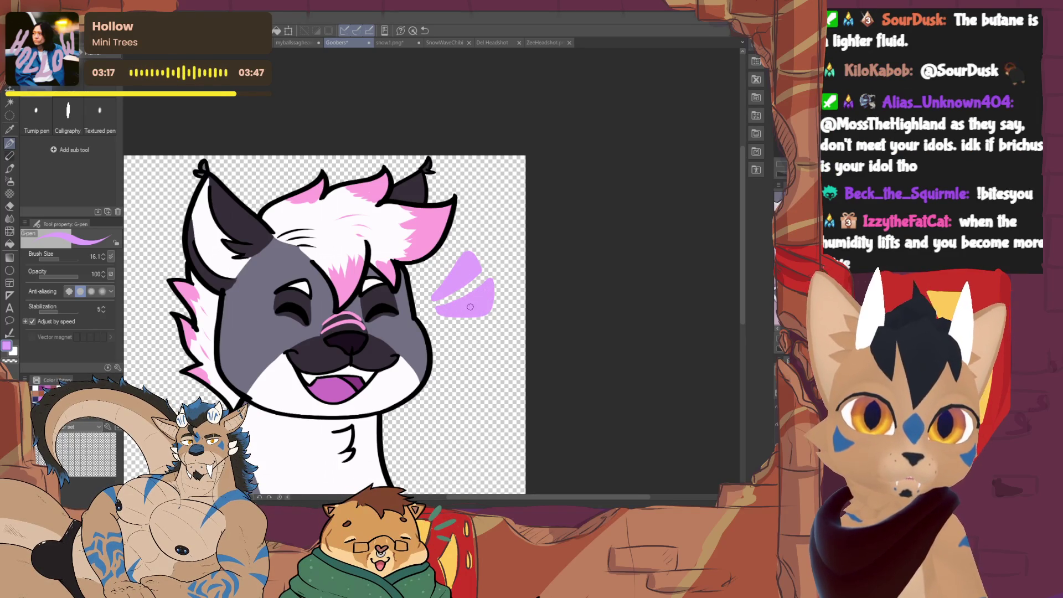
mouse_move(442, 327)
left_mouse_down()
mouse_move(475, 354)
mouse_move(494, 331)
left_mouse_up()
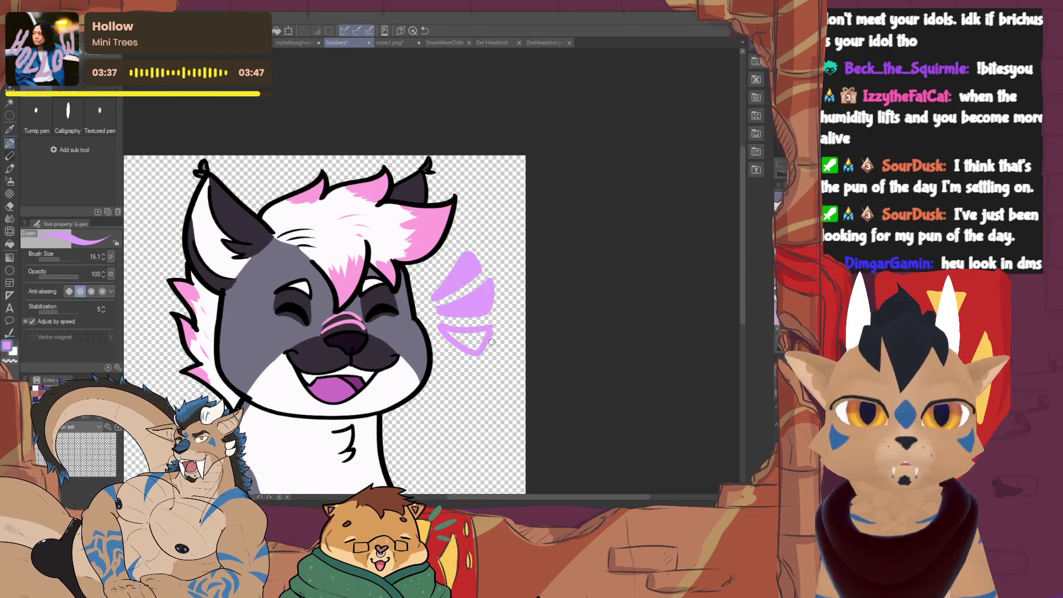
left_click_drag(490, 340, 471, 343)
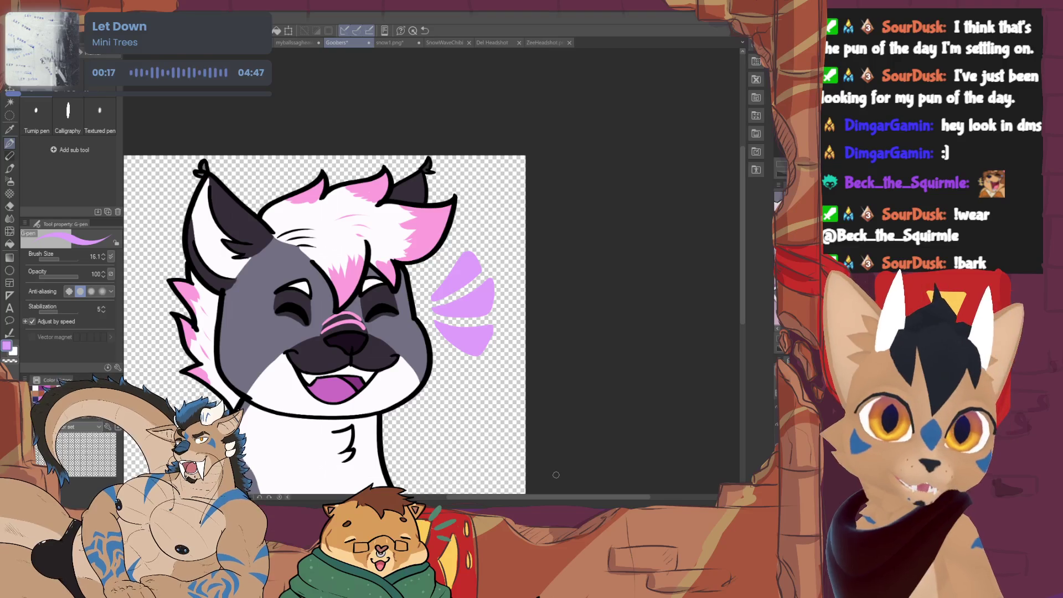
Rotate the purple emphasis marks beside the face with Ctrl+T and commit.
key("ctrl+t")
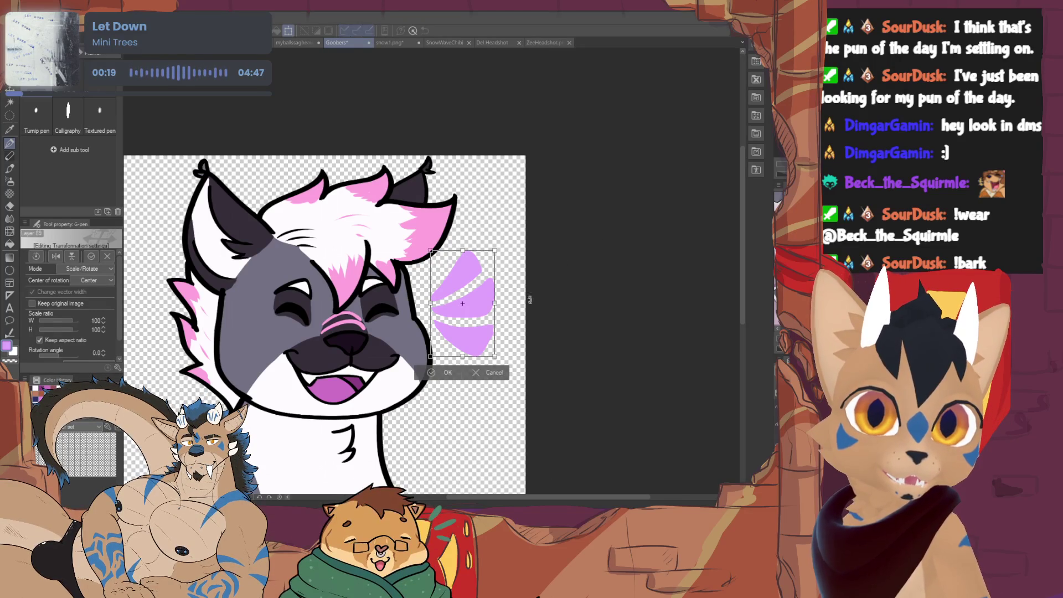
left_click_drag(564, 261, 552, 229)
key("Return")
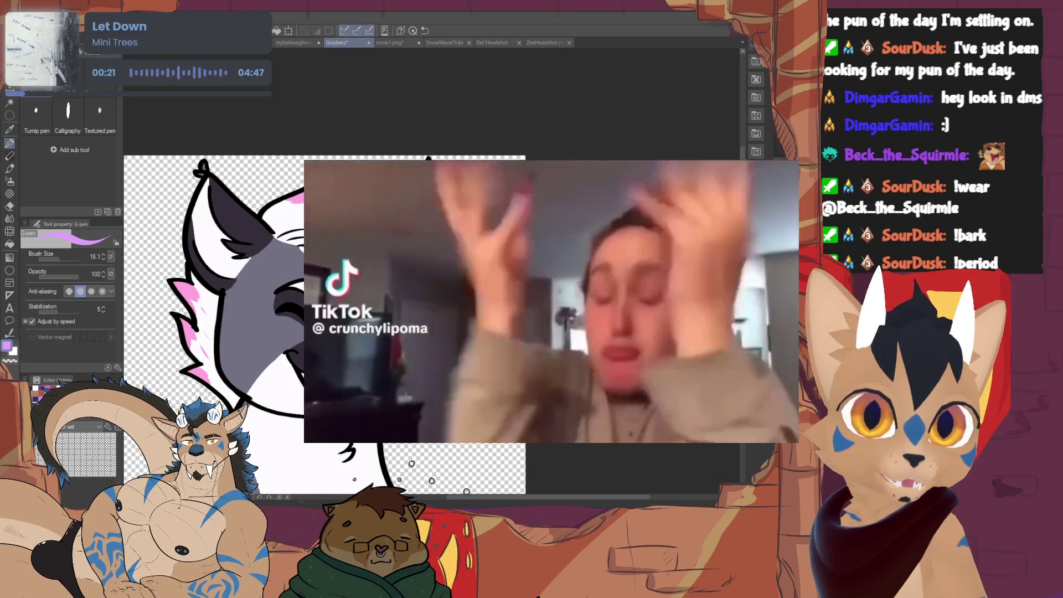
With a smaller eraser, trim the tip of the lower purple mark.
key("e")
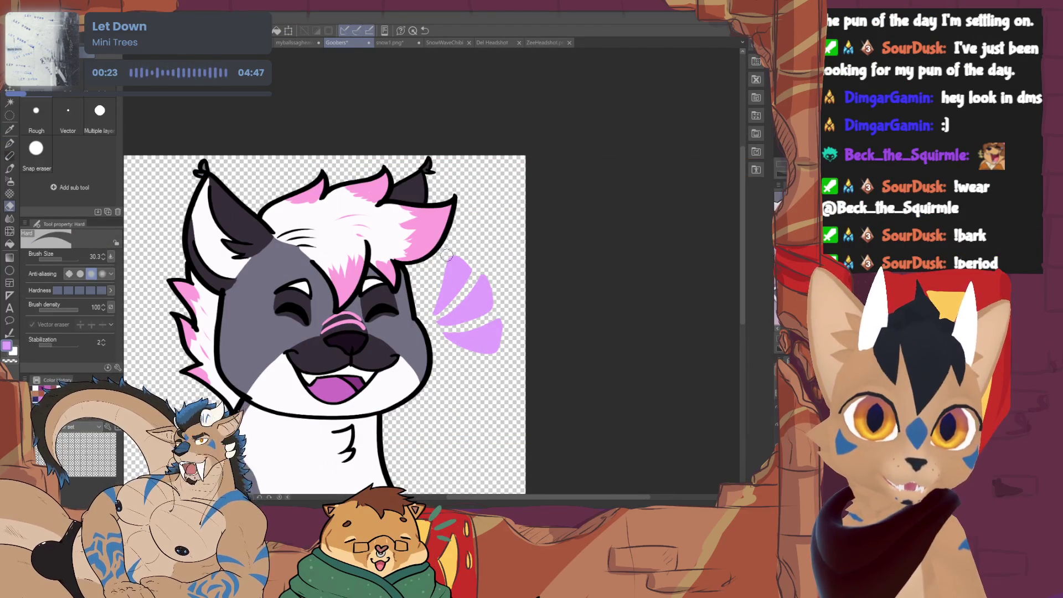
key("p")
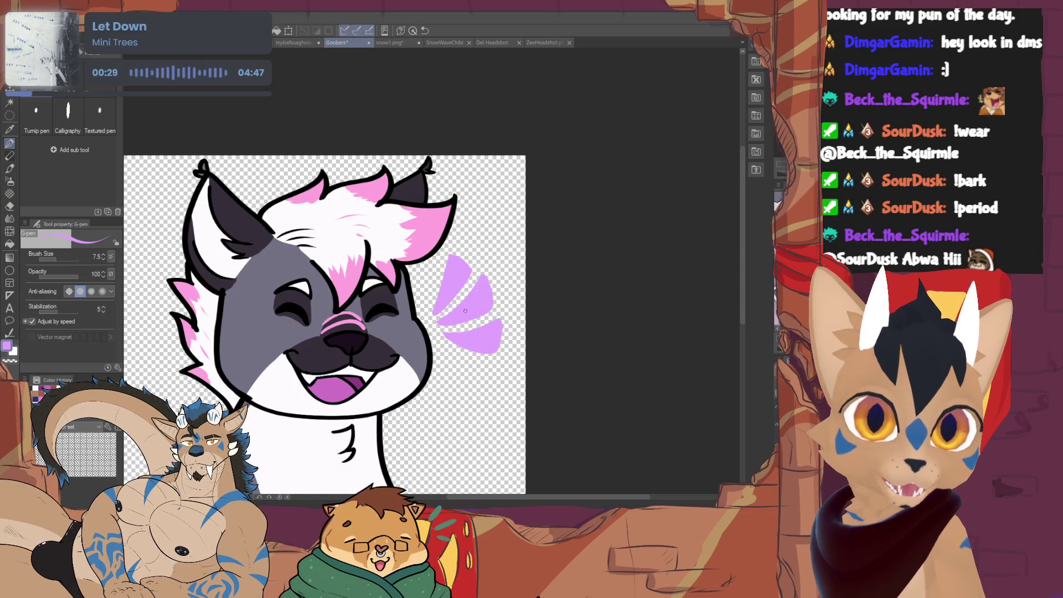
key("e")
left_click(59, 258)
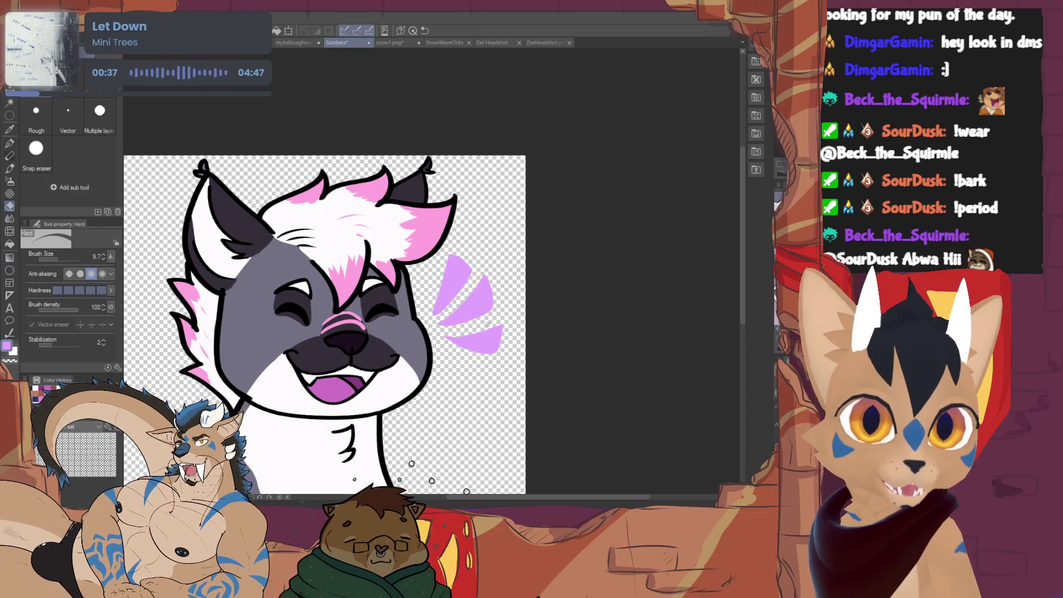
key("p")
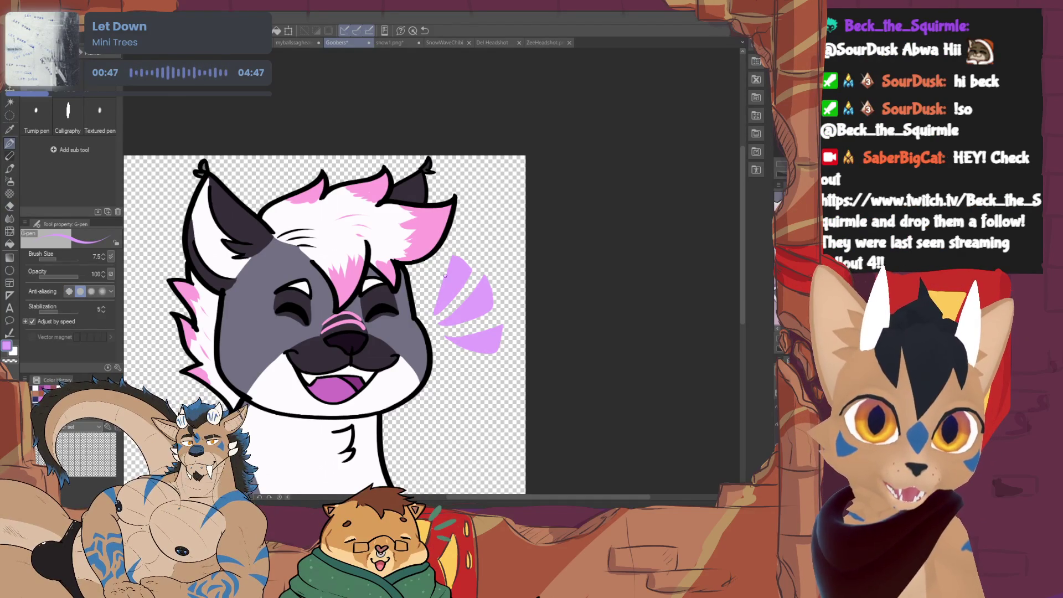
key("e")
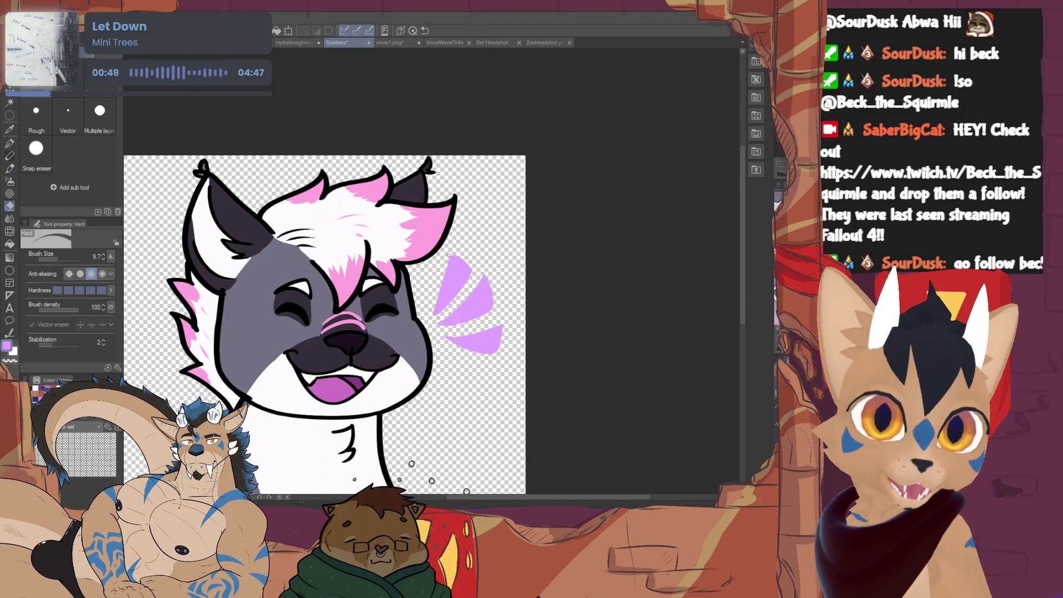
key("p")
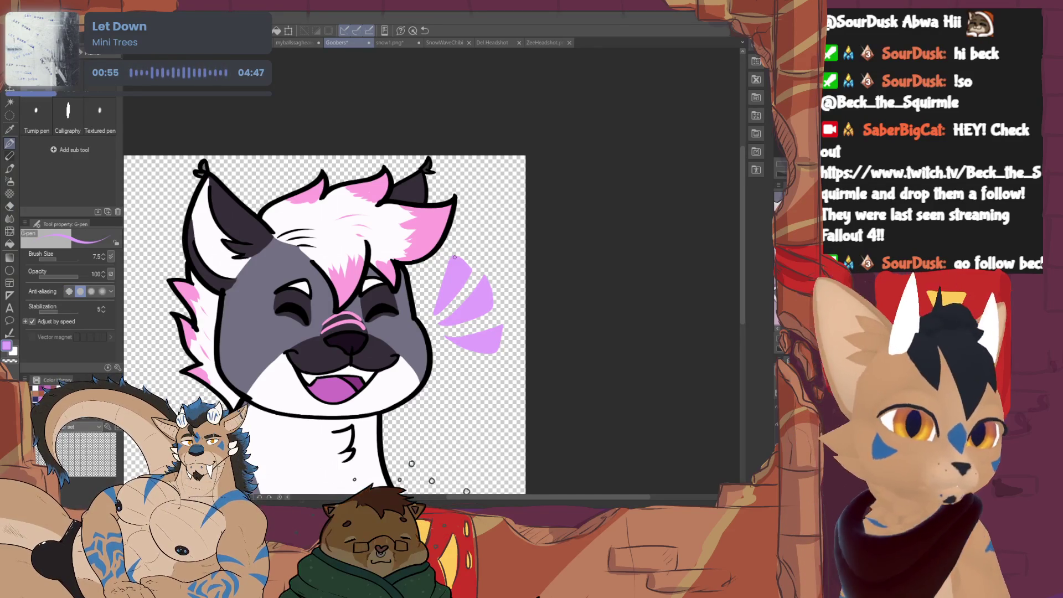
key("e")
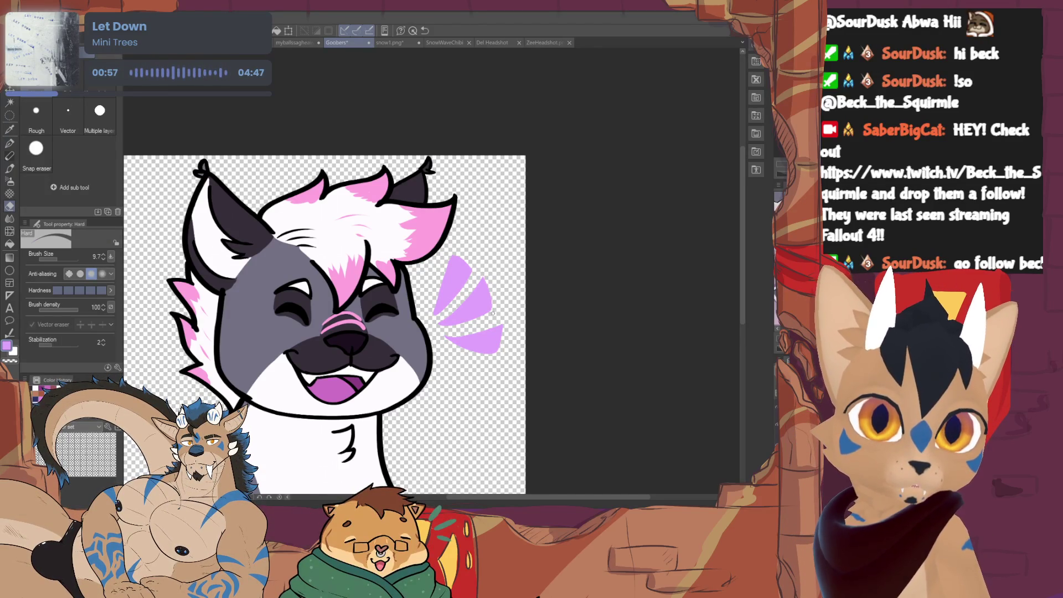
left_click_drag(498, 332, 500, 341)
key("p")
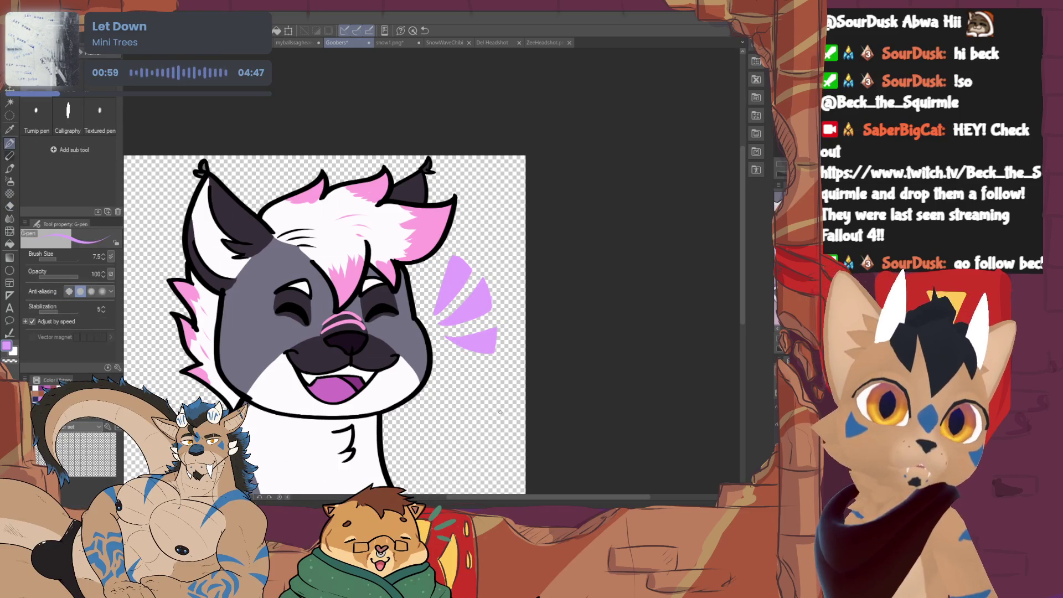
scroll(353, 325, "down", 3)
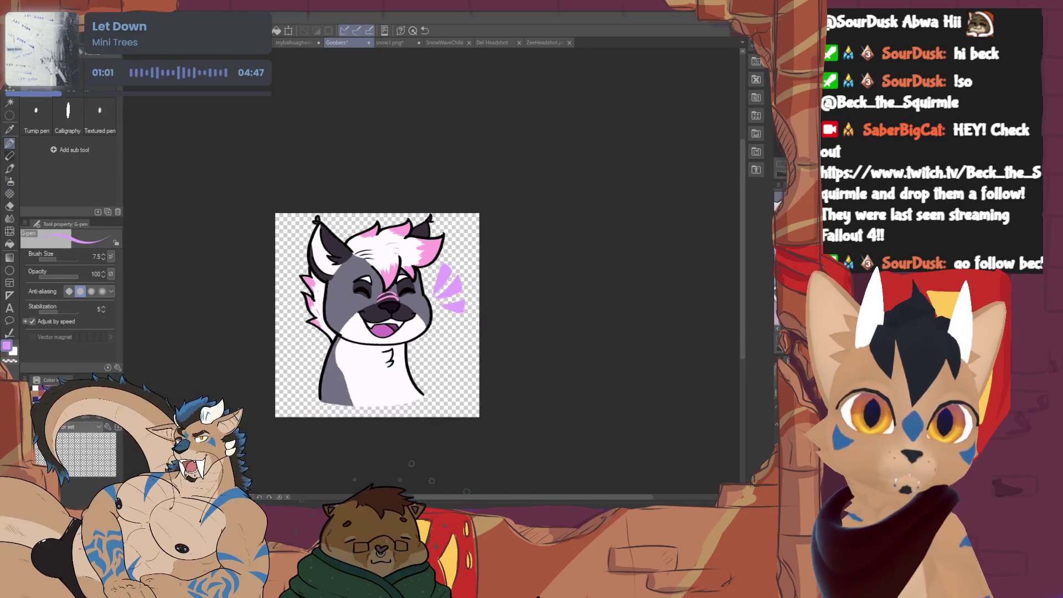
scroll(353, 324, "up", 2)
scroll(353, 332, "up", 1)
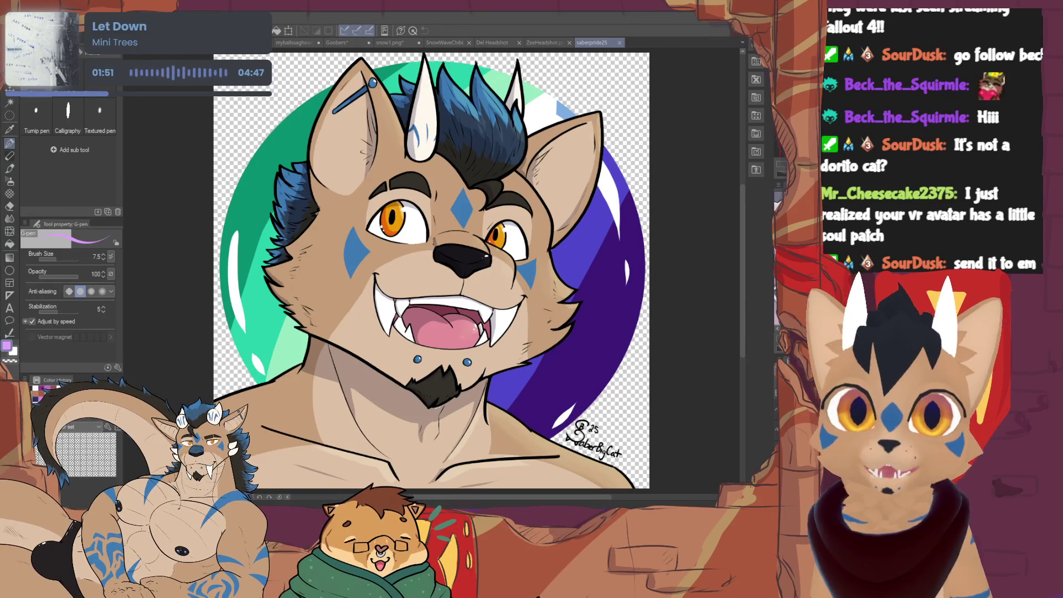
Close saberpride25, Del Headshot, SnowWaveChibi, another document and snow1.png, returning to the cat headshot.
left_click(313, 41)
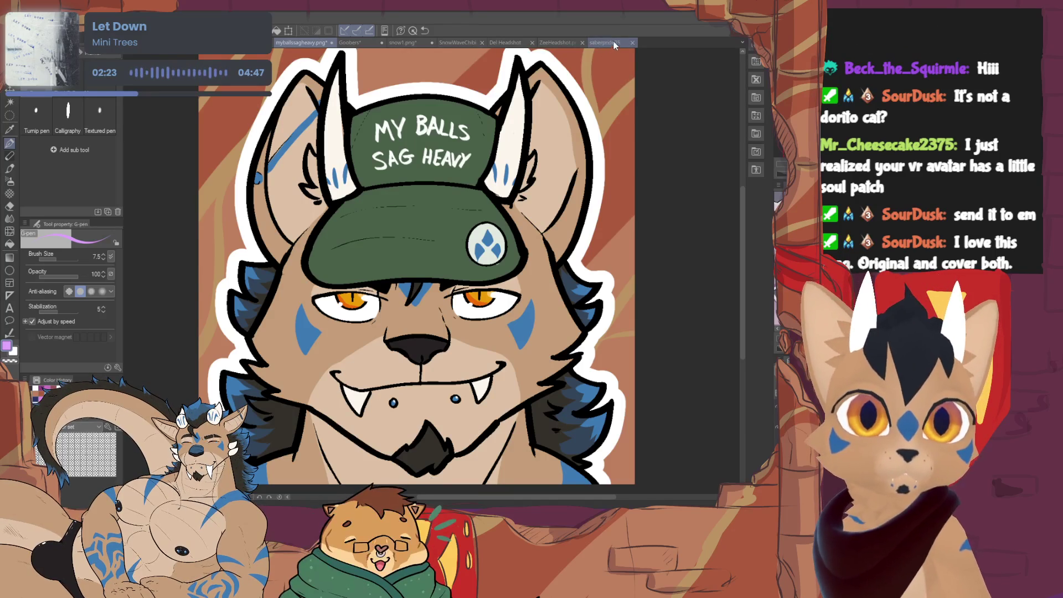
left_click(632, 42)
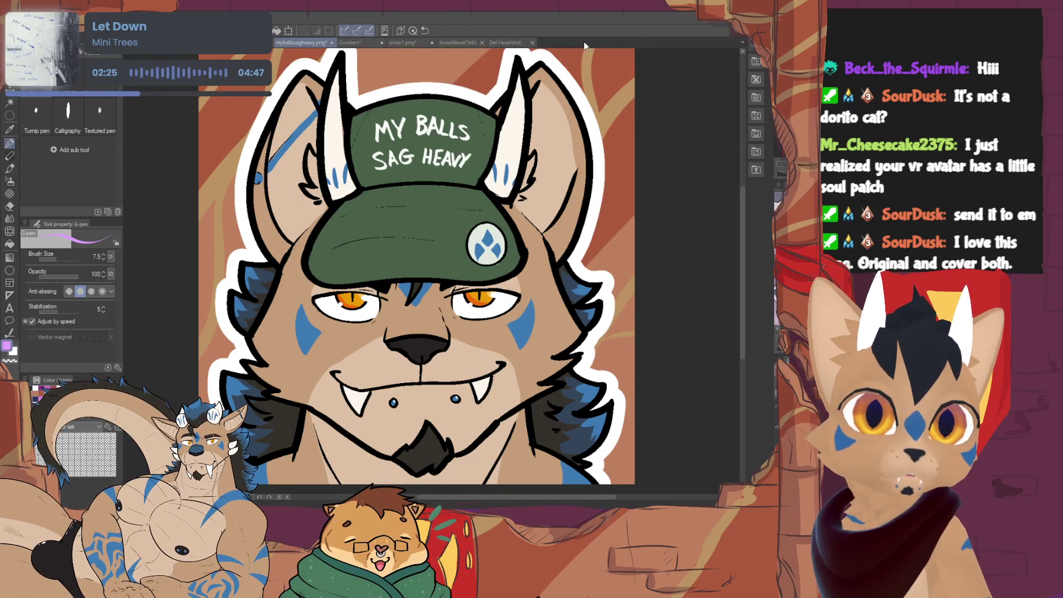
left_click(533, 42)
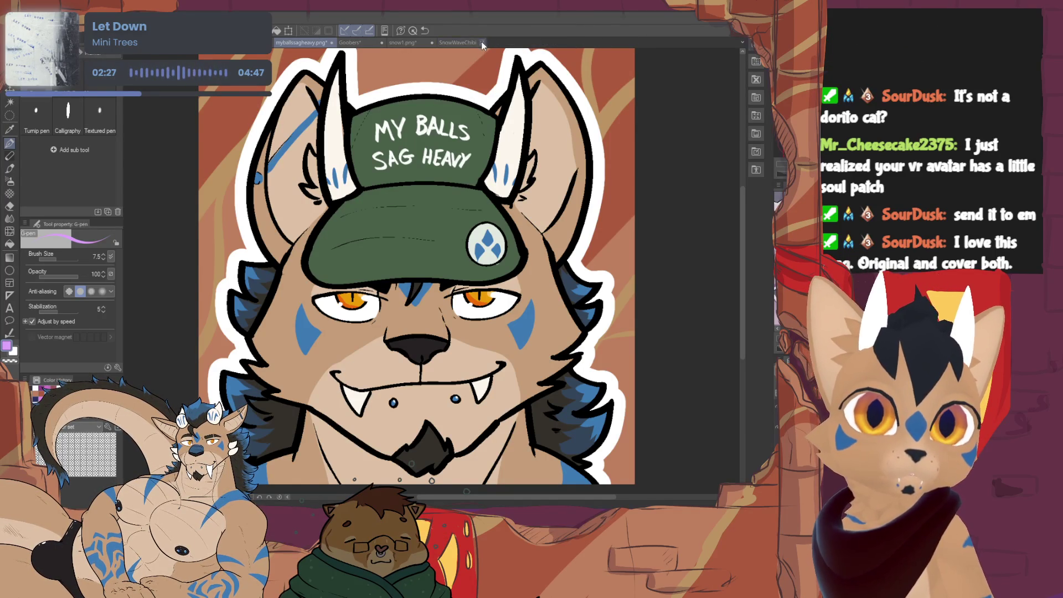
left_click(483, 44)
left_click(417, 44)
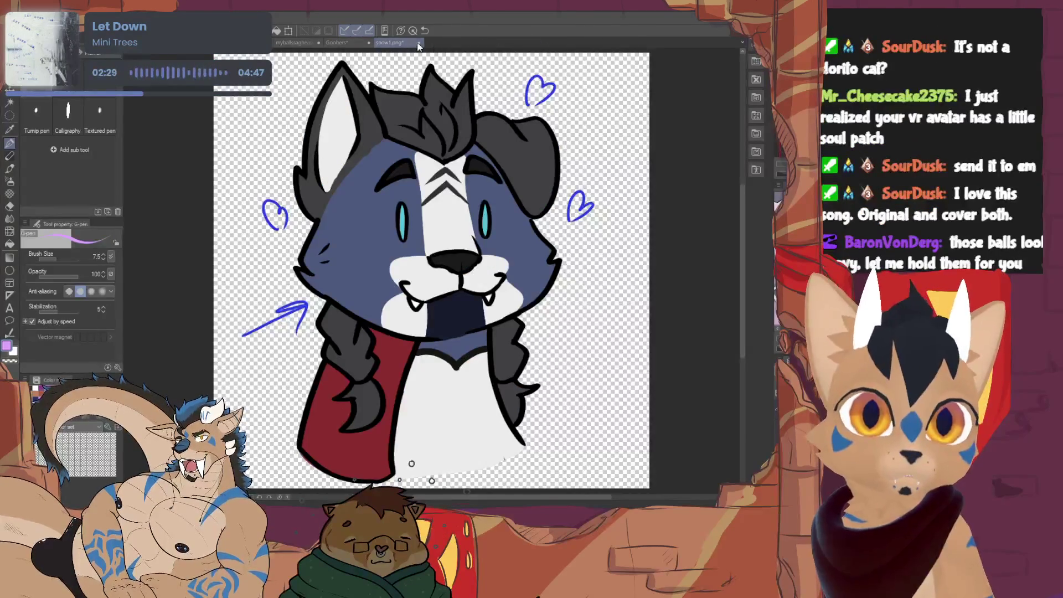
key("ctrl+w")
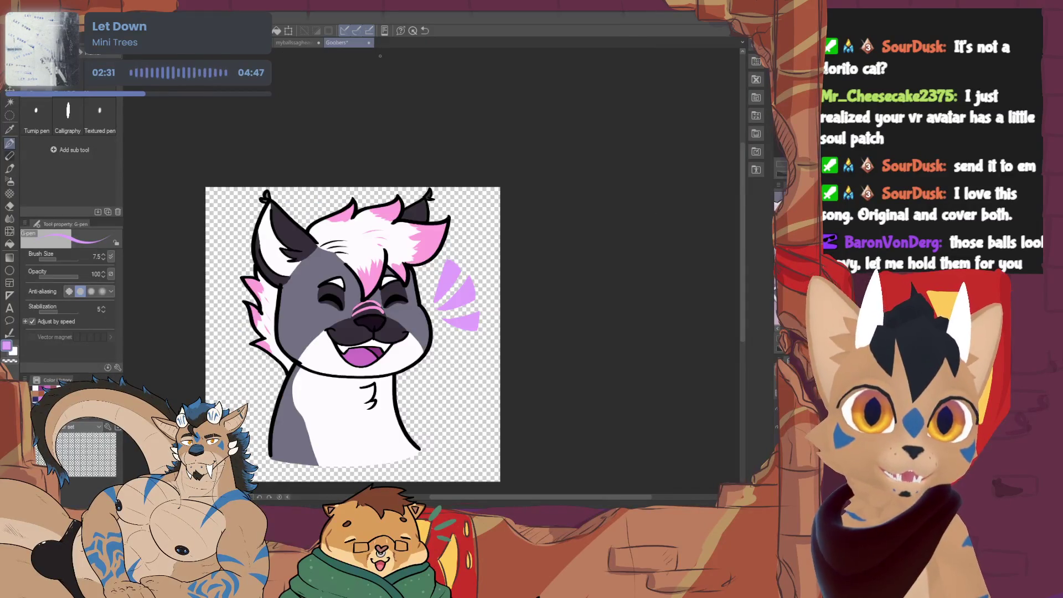
Reposition the headshot and undo to reveal the neutral pink-eyed, closed-mouth face.
left_click_drag(353, 334, 393, 304)
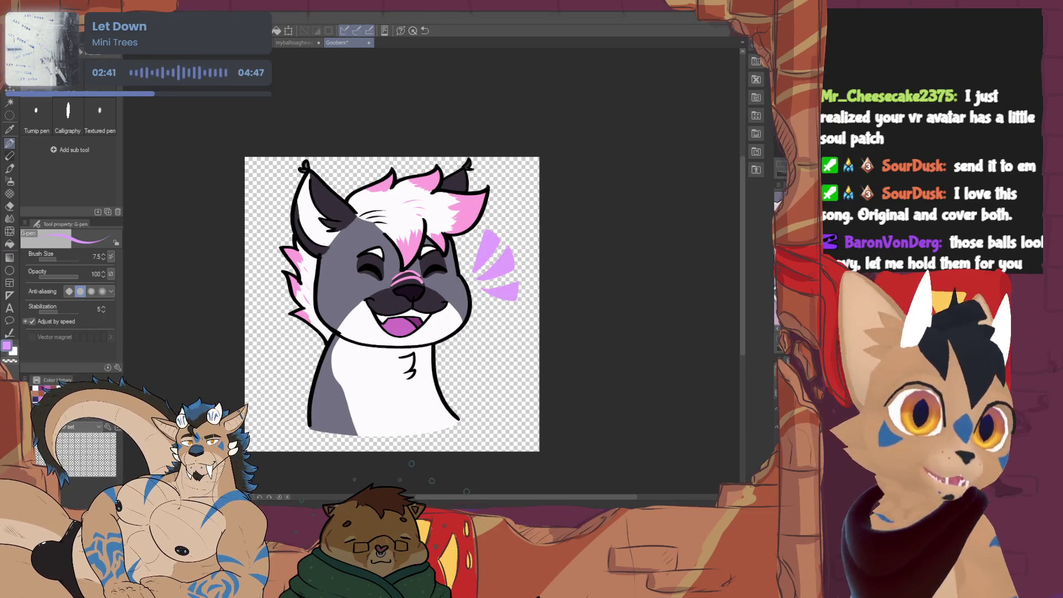
scroll(395, 283, "up", 1)
scroll(395, 283, "up", 1)
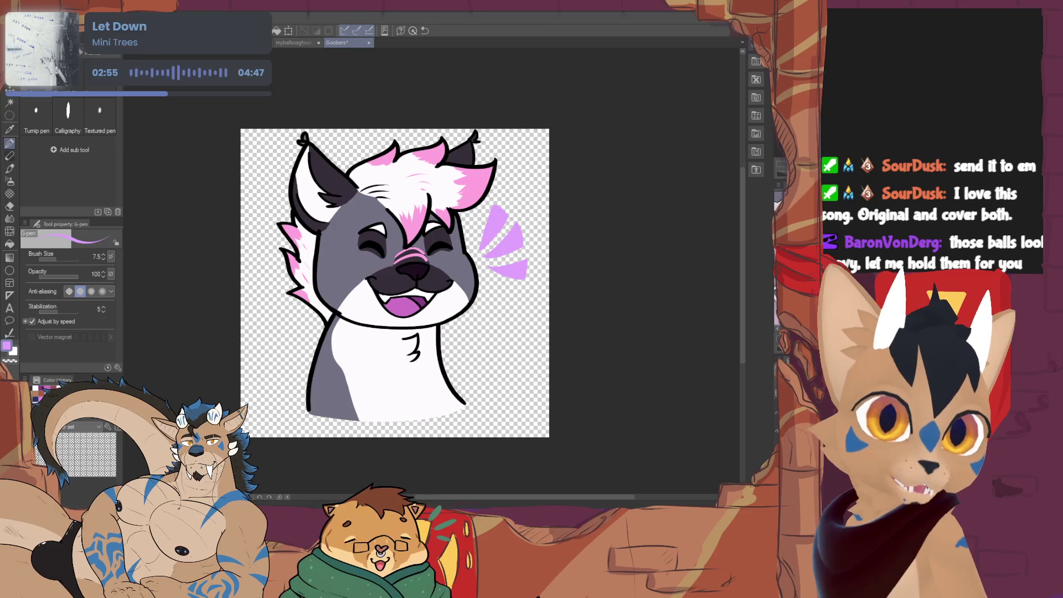
key("ctrl+z")
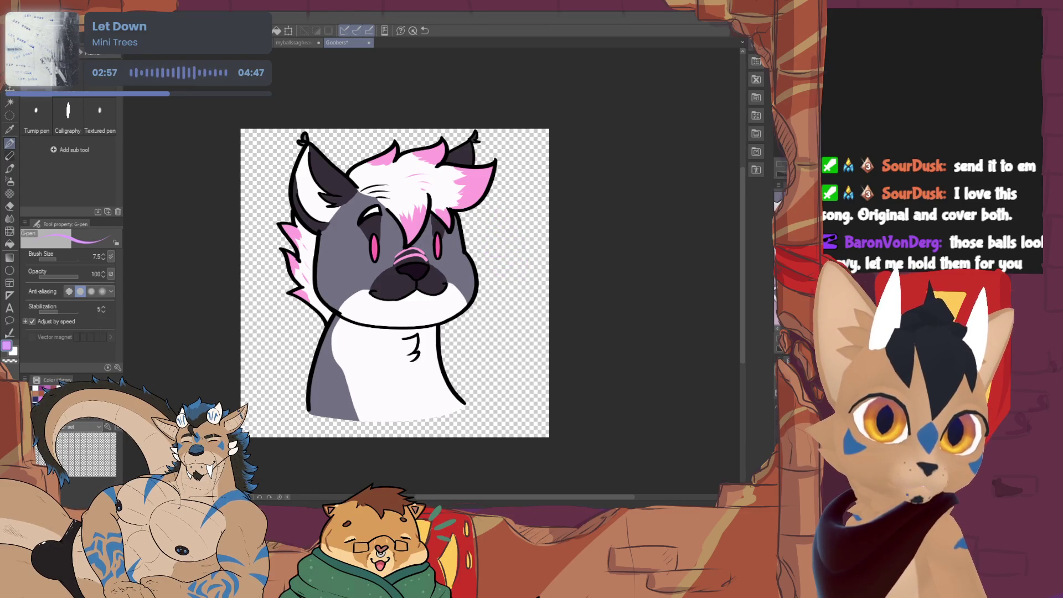
key("ctrl+y")
key("ctrl+z")
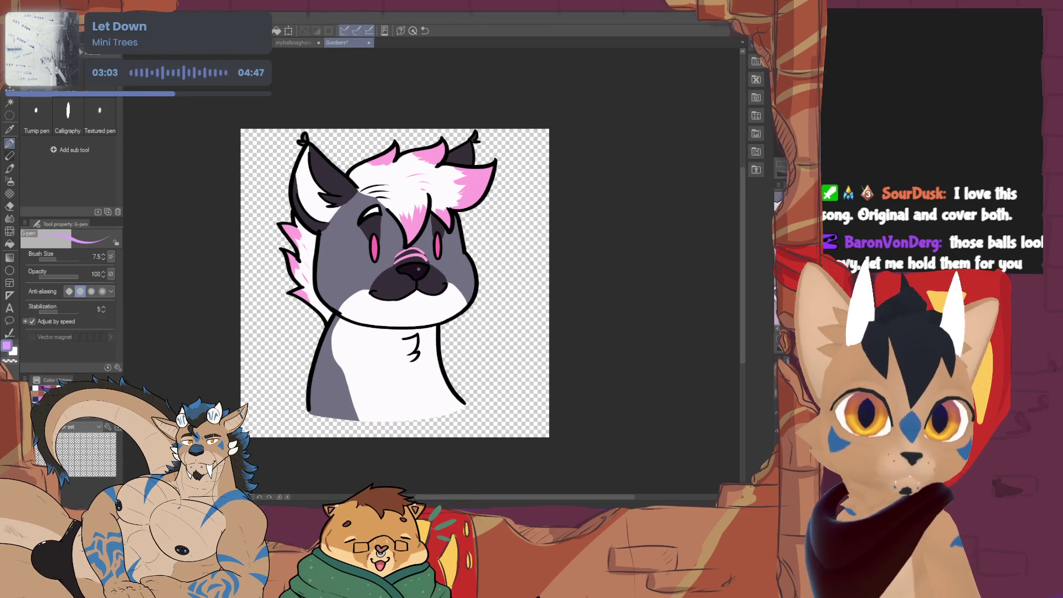
key("ctrl+plus")
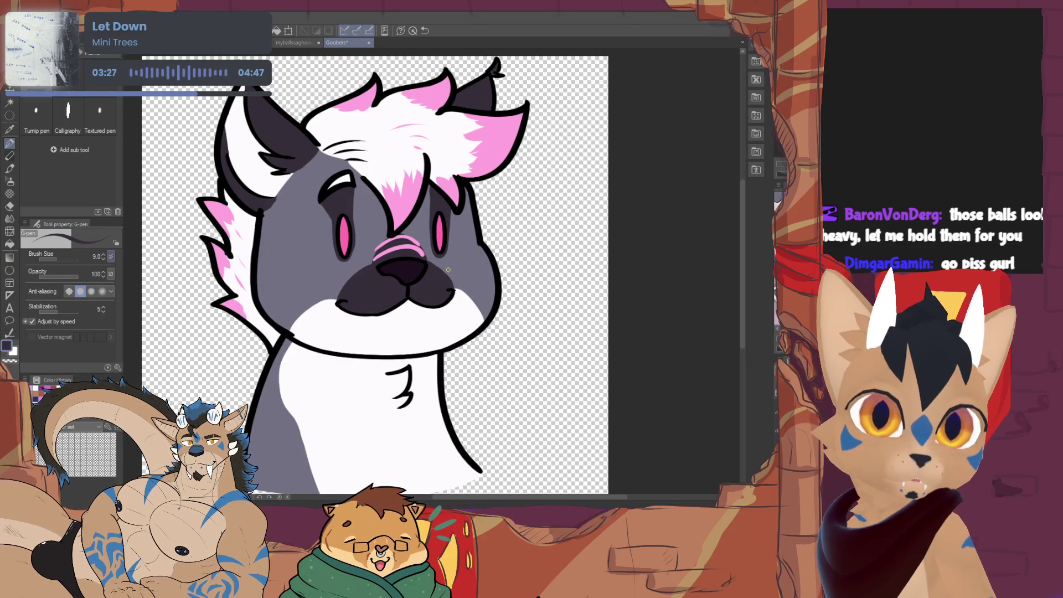
scroll(450, 270, "down", 1)
scroll(450, 270, "down", 1)
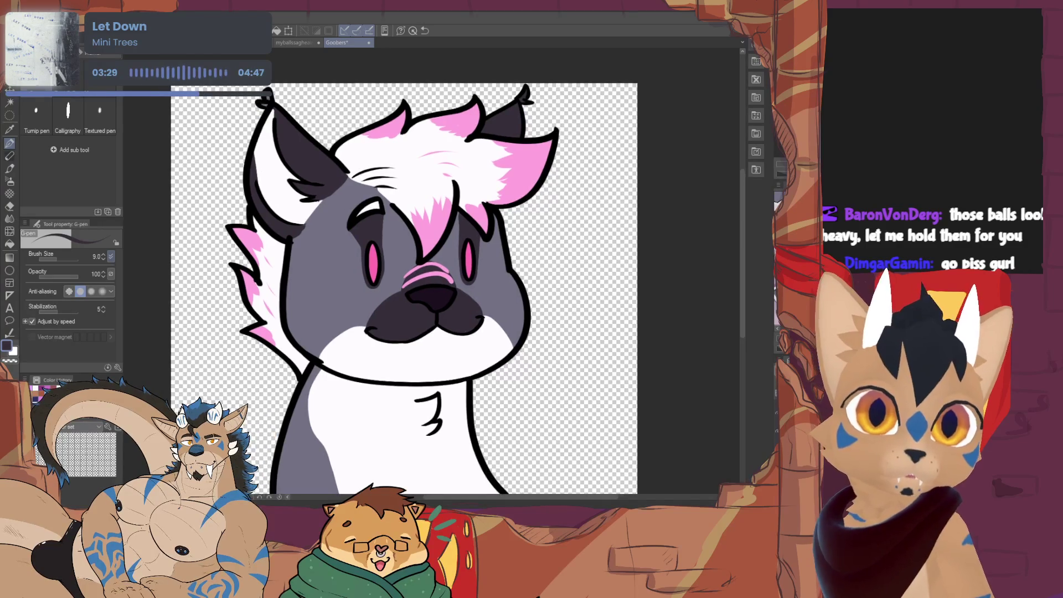
scroll(448, 270, "down", 1)
scroll(449, 270, "down", 2)
scroll(406, 287, "down", 1)
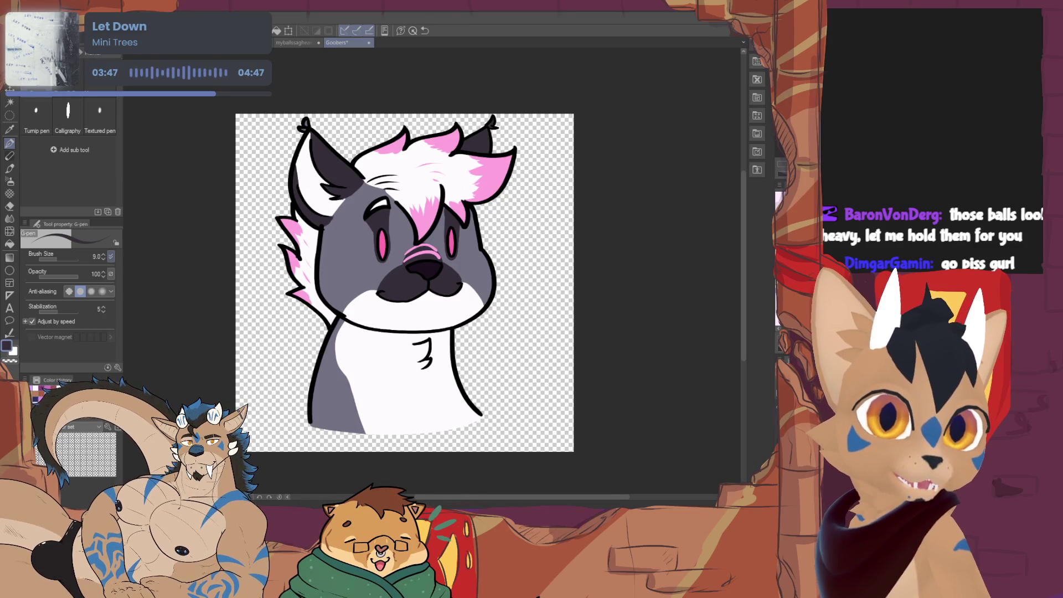
Draw and thicken a dark grey stripe on the cat's lower-left body.
left_click_drag(382, 367, 371, 329)
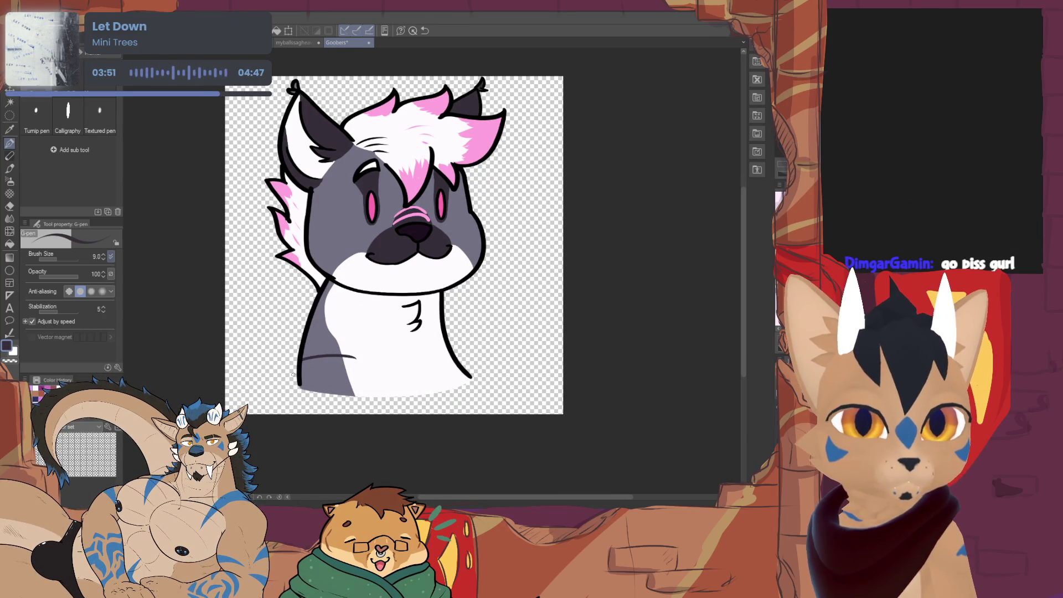
left_click_drag(354, 357, 303, 361)
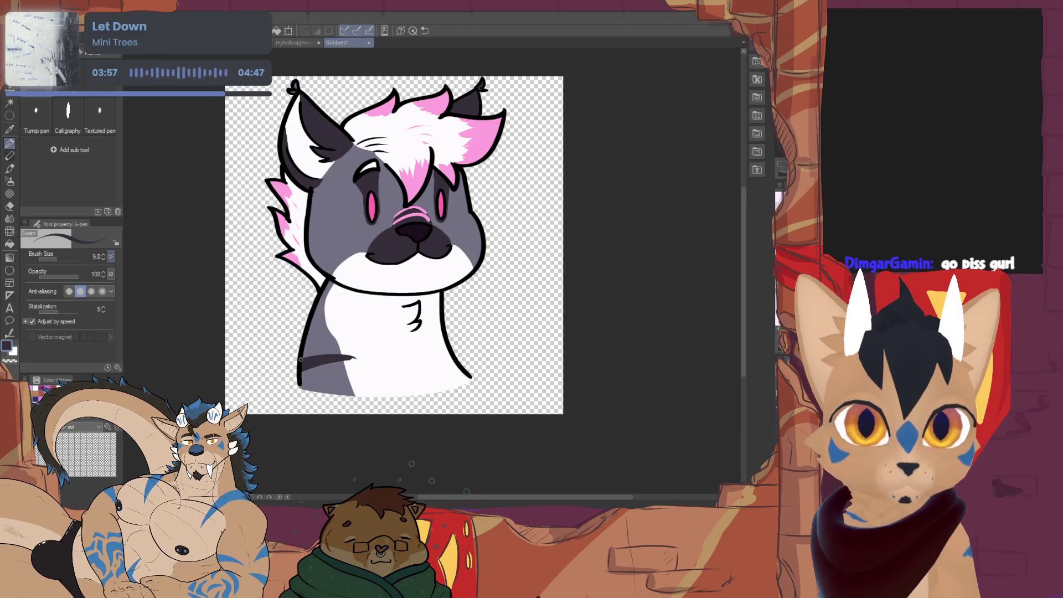
left_click_drag(305, 358, 358, 358)
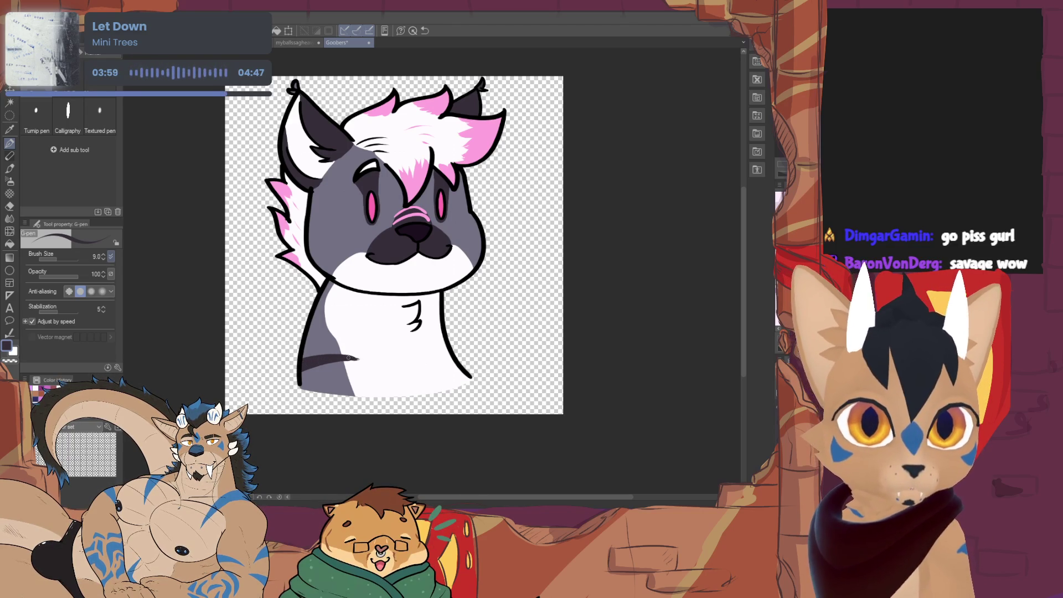
key("e")
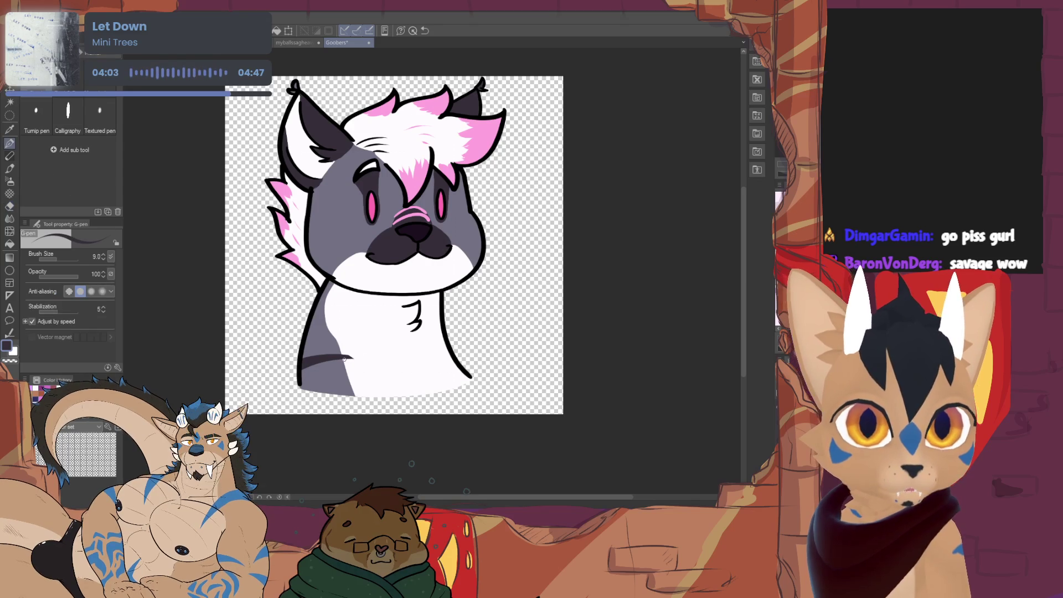
key("p")
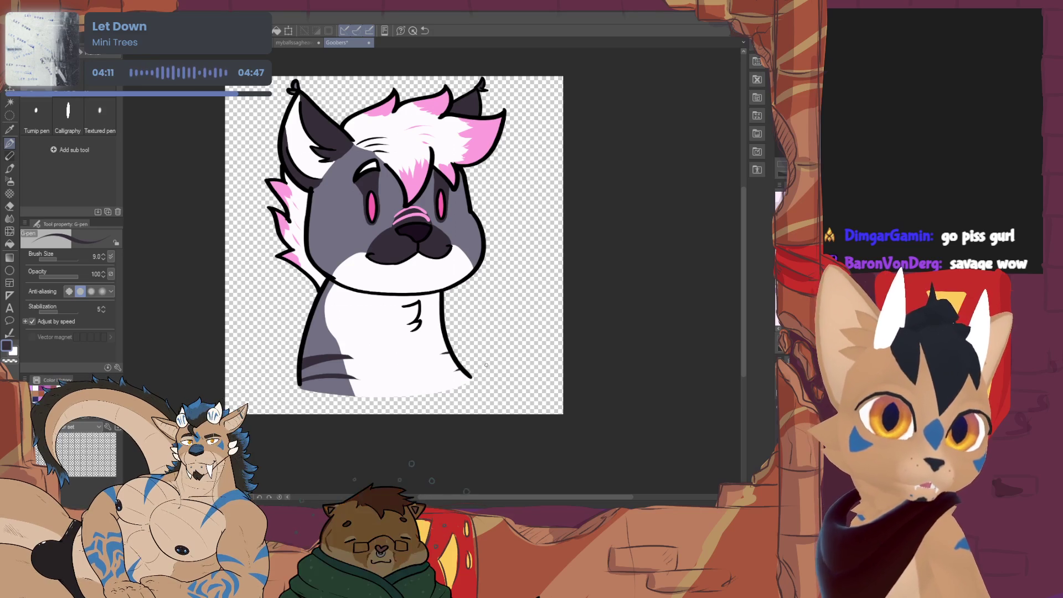
Pick pink, undo the stray stroke, set brush size 11, and draw the chest arc.
left_click(38, 387)
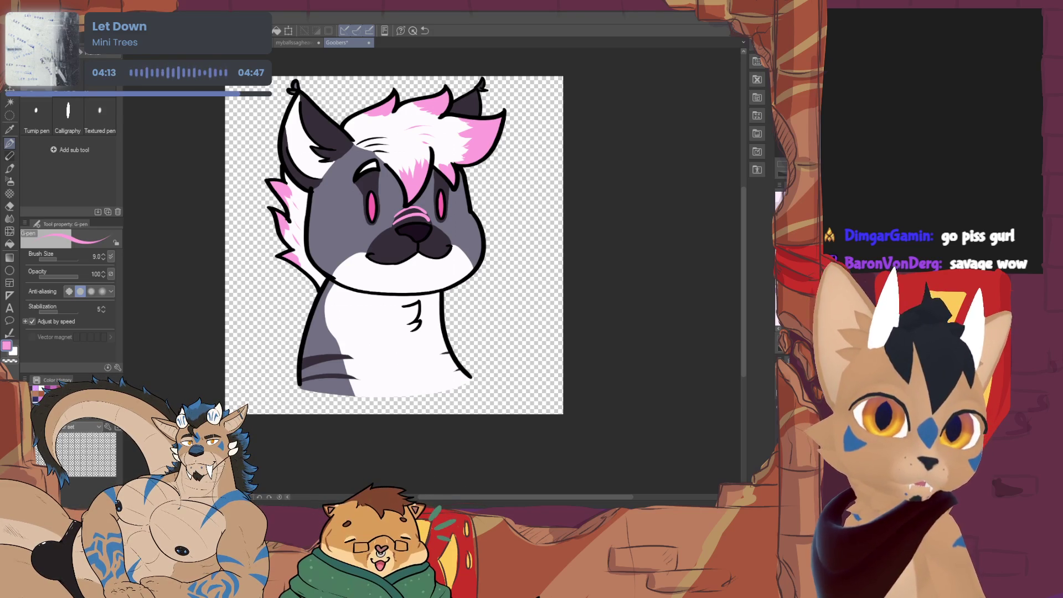
key("ctrl+z")
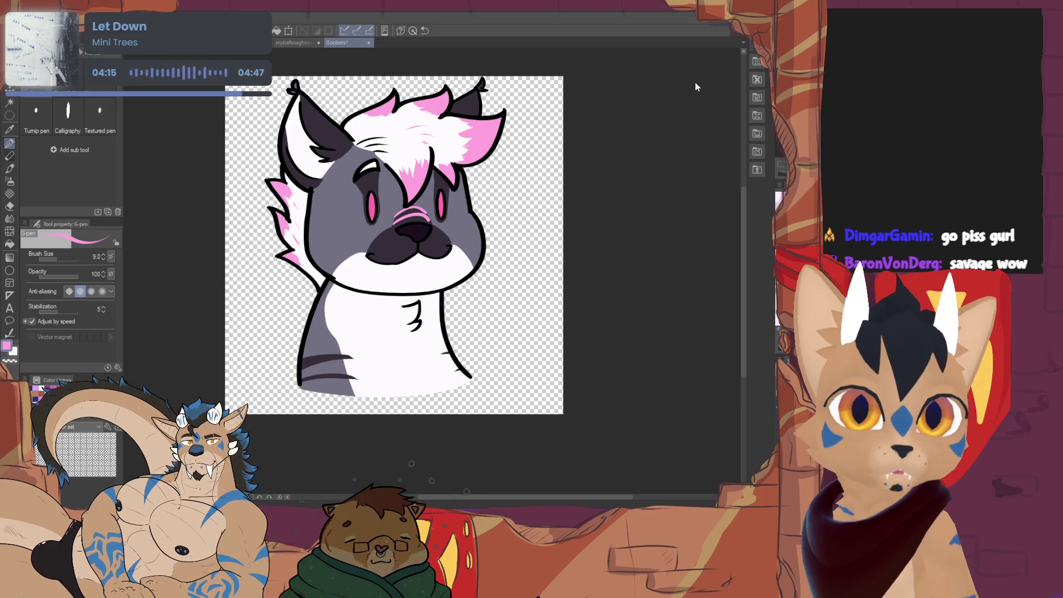
left_click(103, 255)
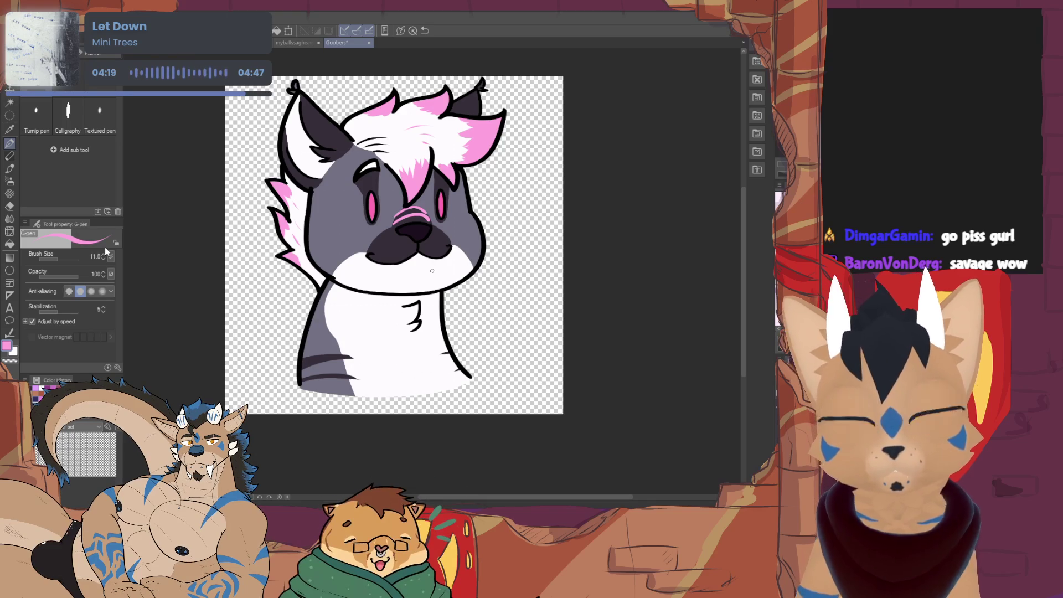
mouse_move(408, 352)
left_mouse_down()
mouse_move(390, 375)
mouse_move(430, 361)
left_mouse_up()
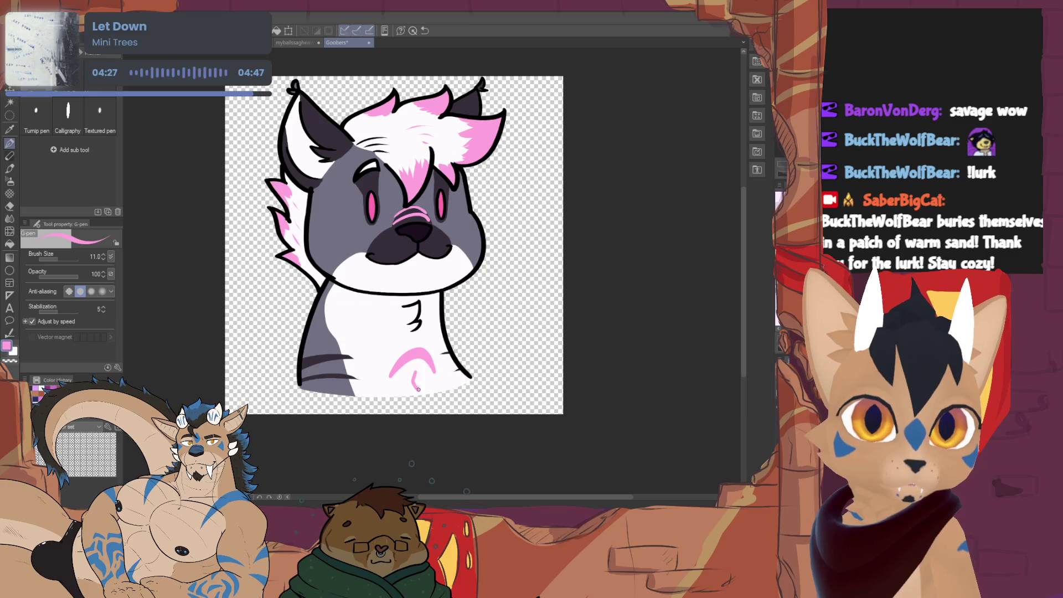
Fill the chest diamond solid pink and tidy its edges with the eraser.
left_click_drag(416, 373, 409, 363)
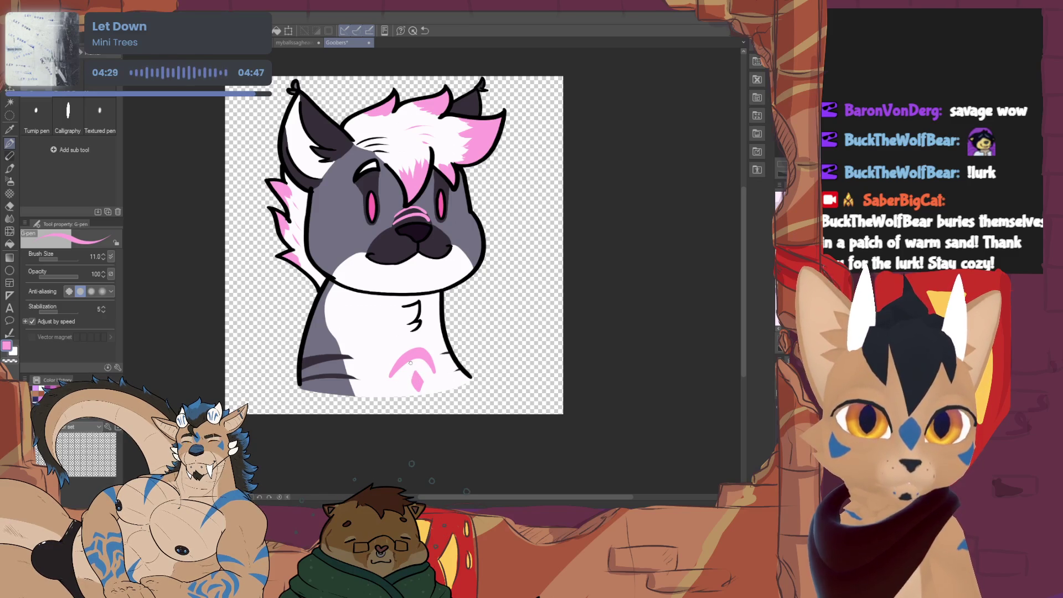
key("e")
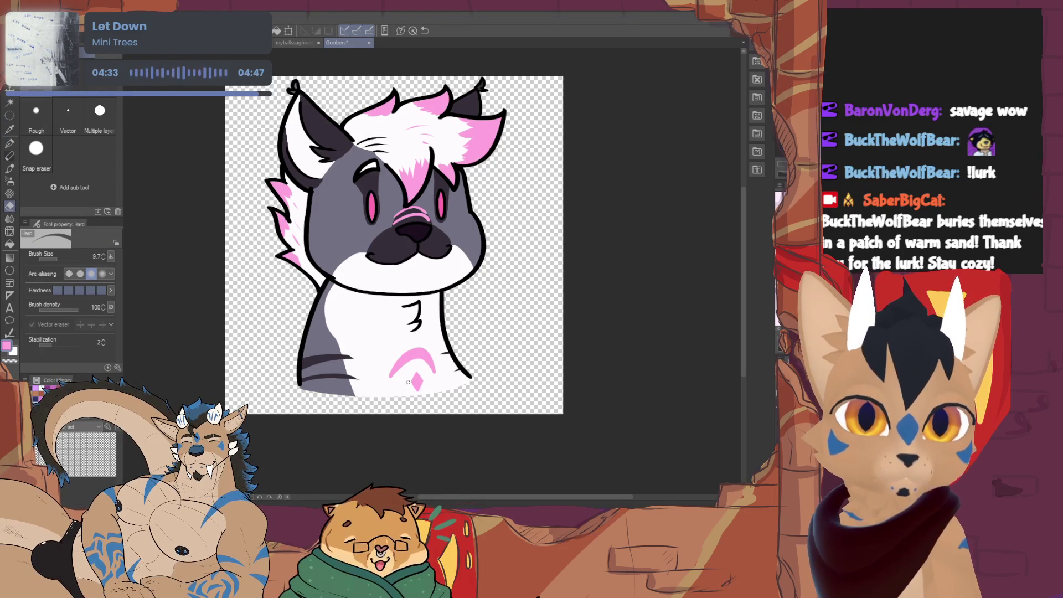
key("p")
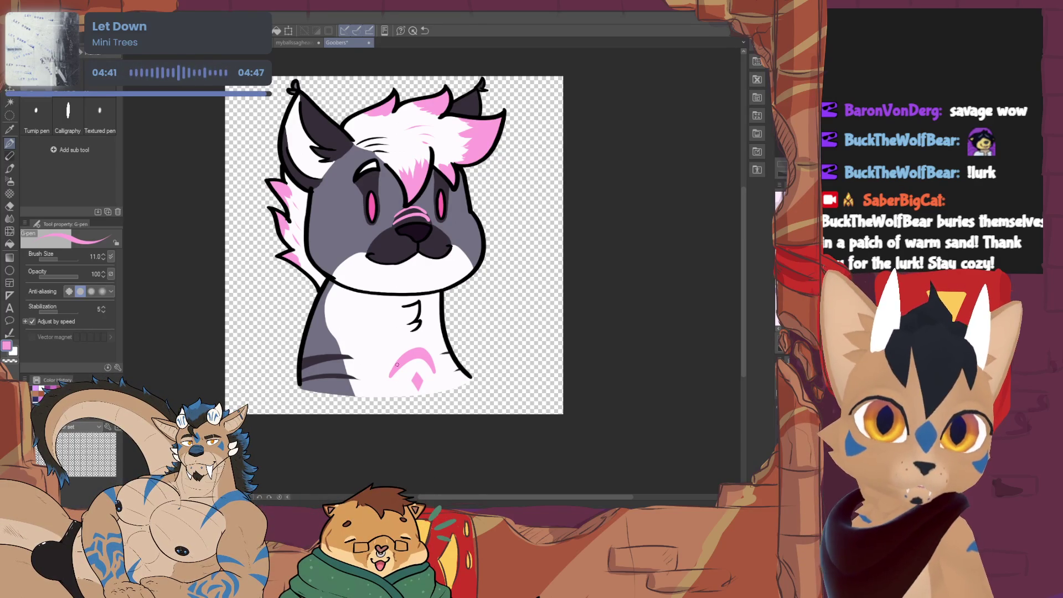
key("e")
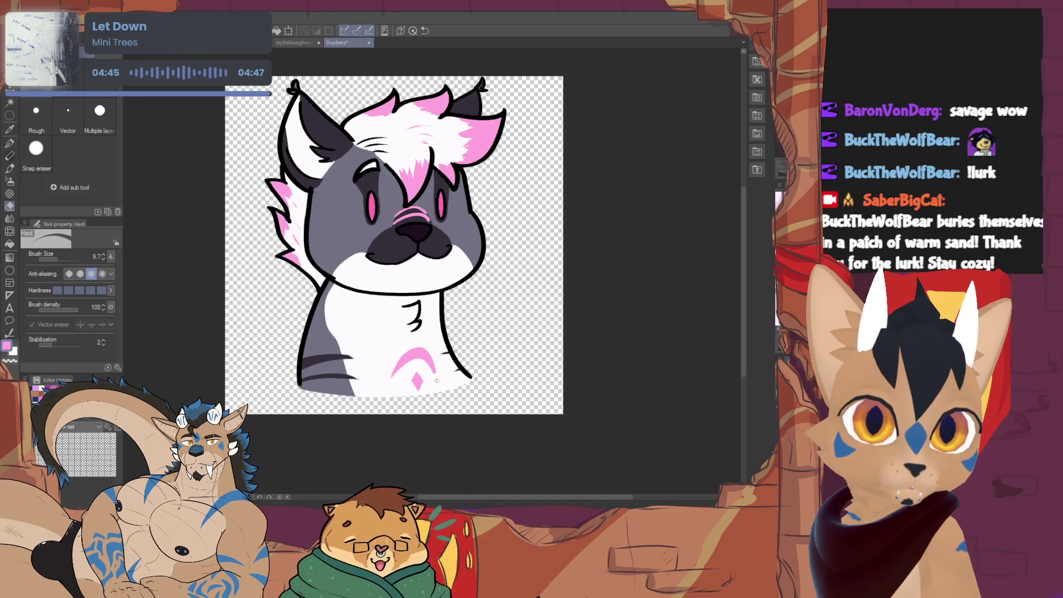
key("p")
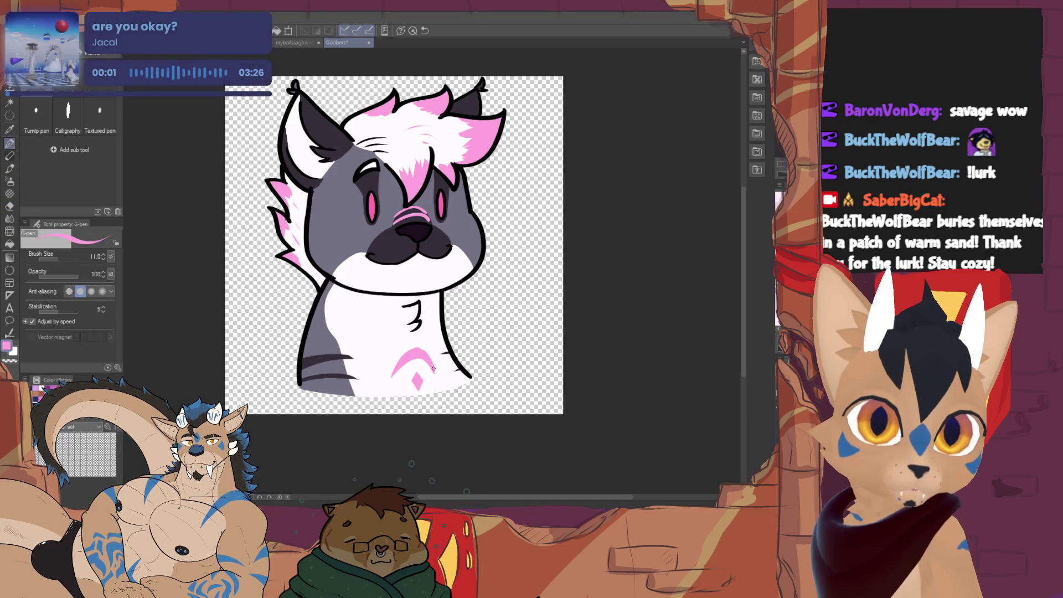
key("e")
key("p")
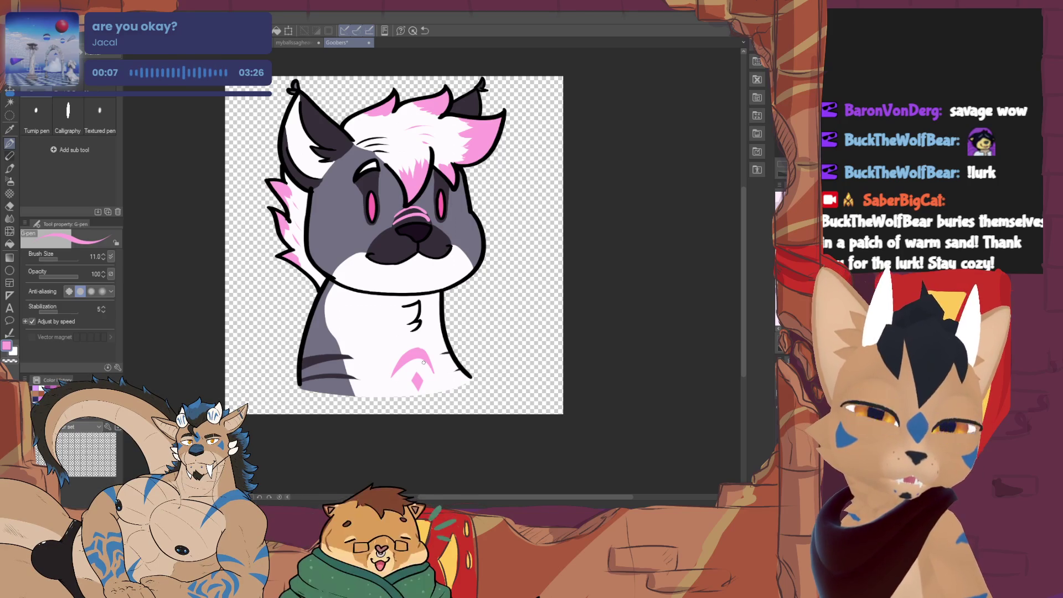
left_click_drag(424, 363, 434, 380)
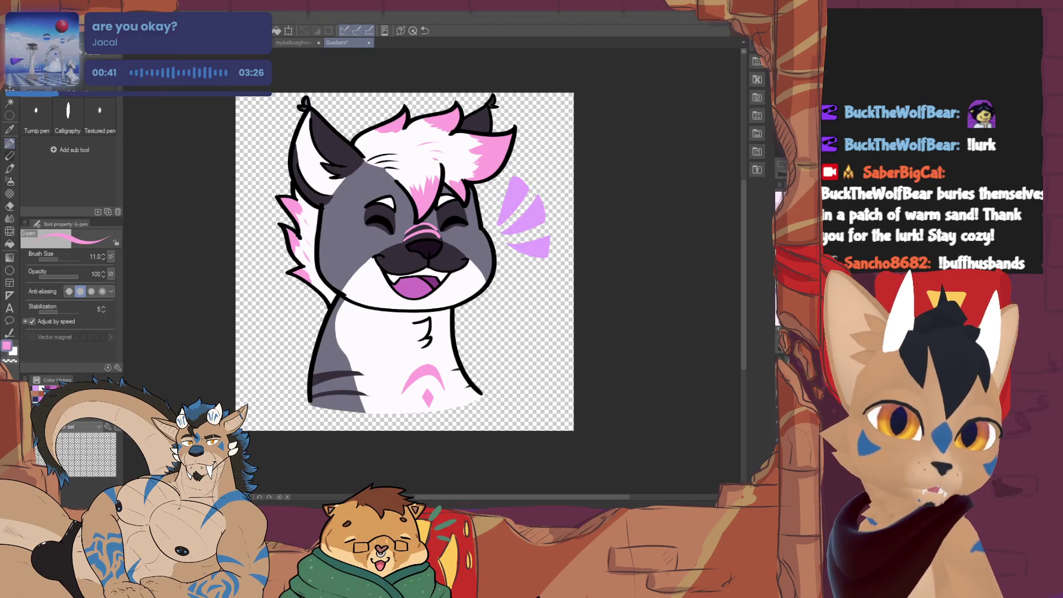
Undo to show the neutral face and sample the dark grey from the ear.
key("ctrl+z")
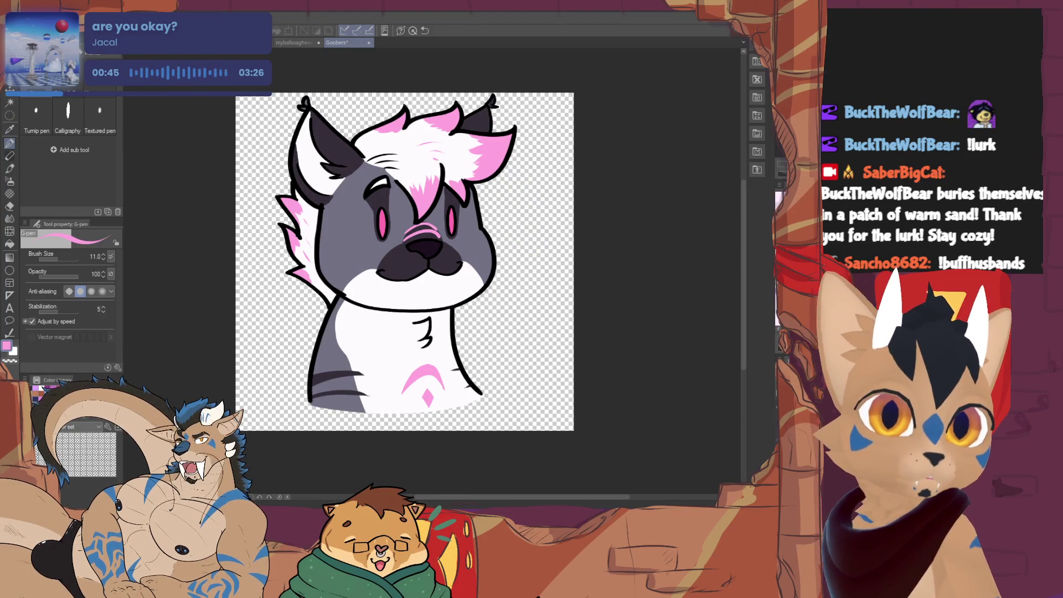
left_click(327, 142, "alt")
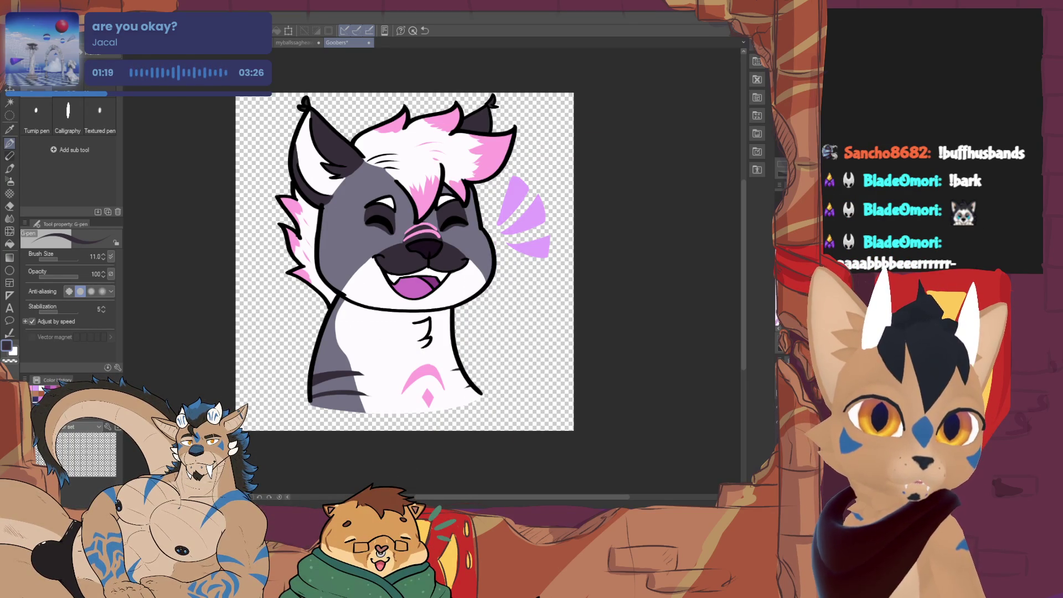
Flip between the two expressions with undo/redo and settle on the neutral open-eyed face.
key("ctrl+z")
key("ctrl+y")
key("ctrl+z")
key("ctrl+y")
key("ctrl+z")
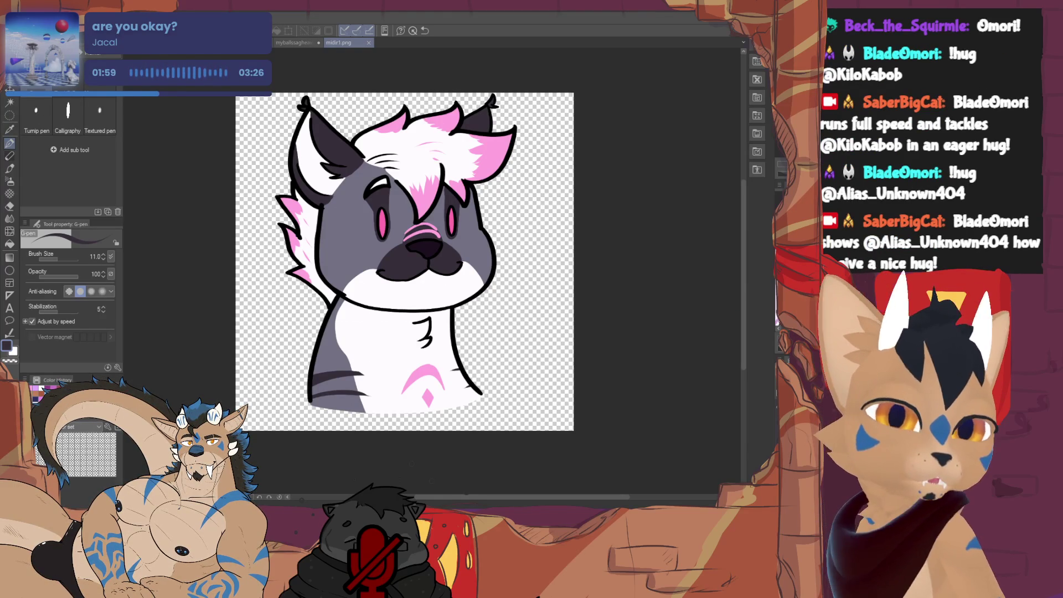
Show the happy expression variant, then switch to the tiger artwork document.
key("ctrl+v")
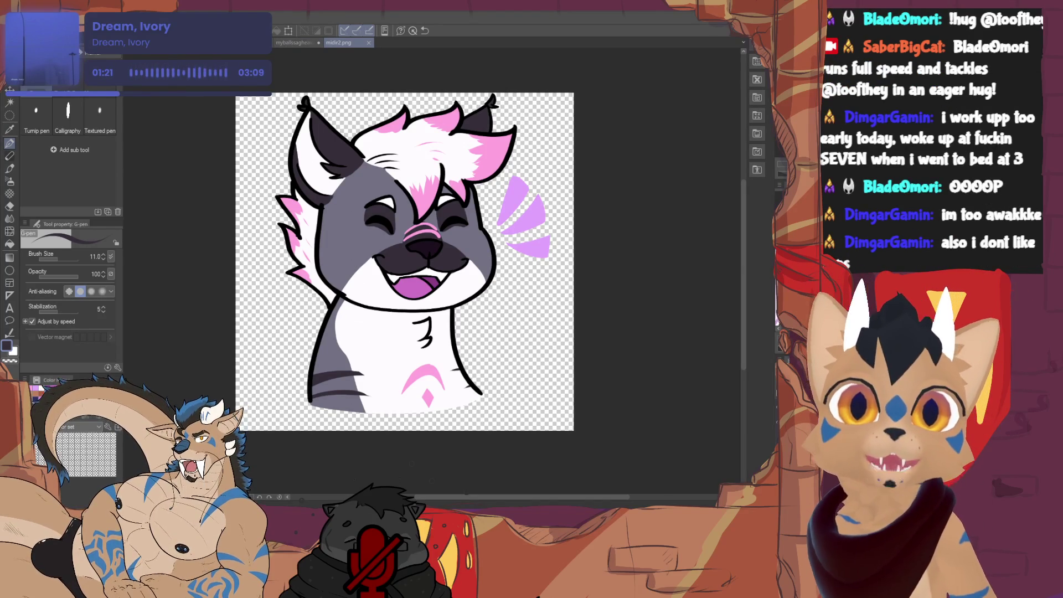
key("ctrl+Tab")
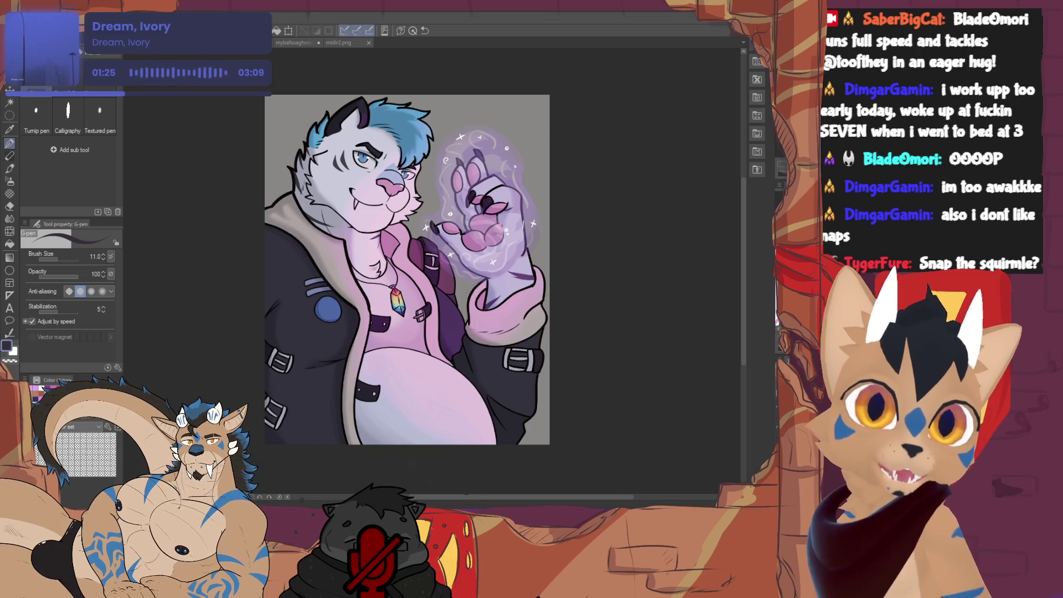
scroll(407, 270, "up", 2)
scroll(407, 274, "down", 1)
scroll(411, 464, "down", 1)
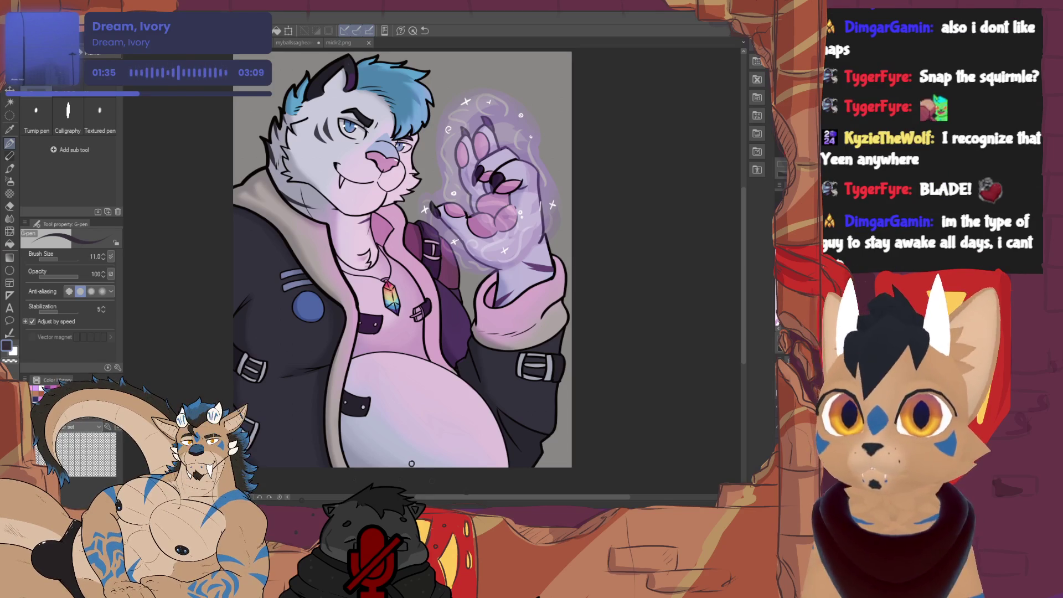
Switch to the exported cat headshot document tab.
left_click(355, 44)
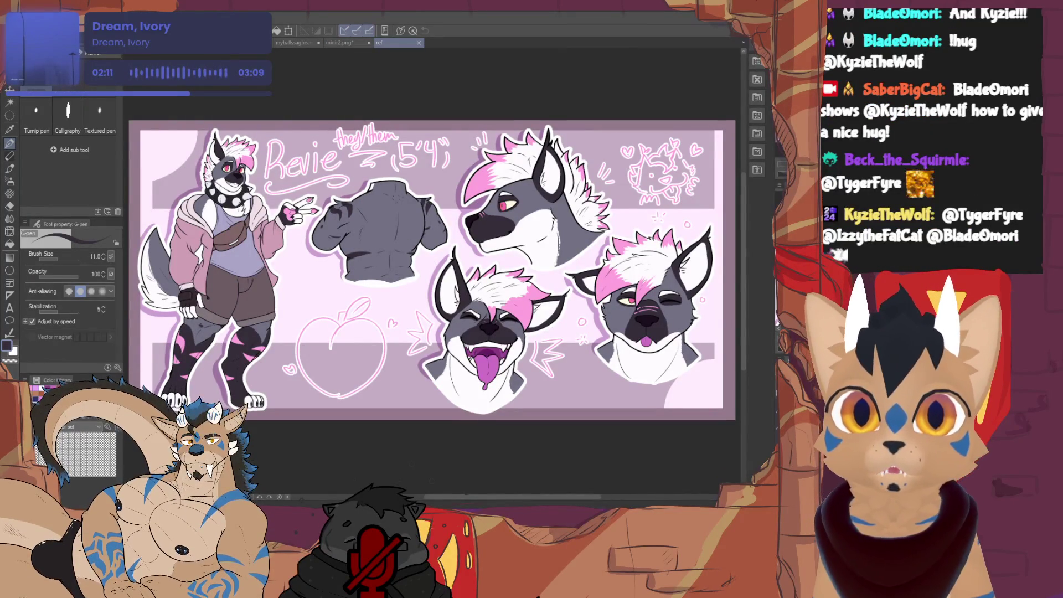
scroll(433, 270, "right", 2)
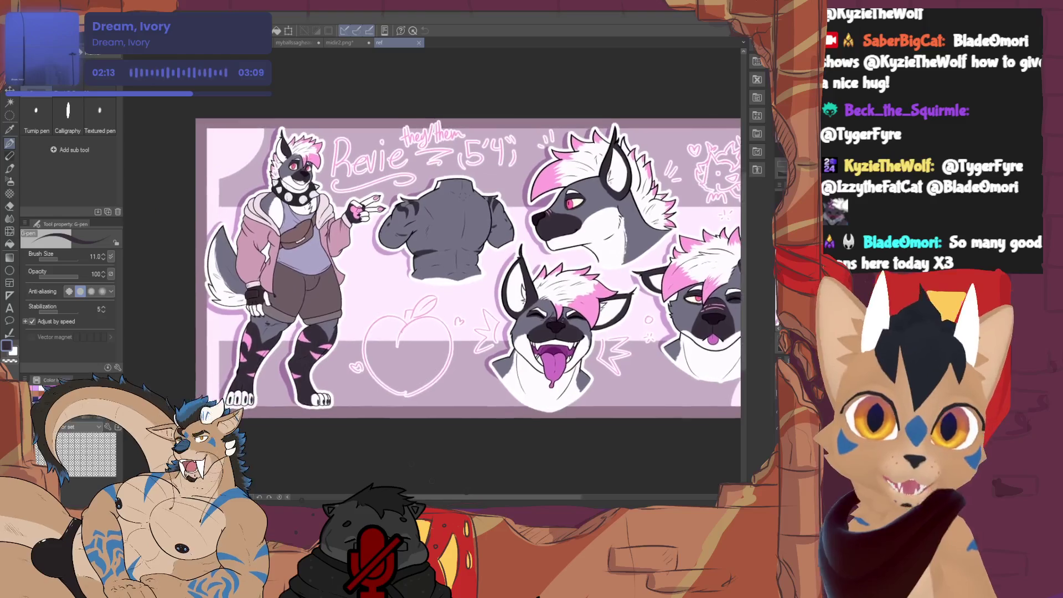
scroll(431, 270, "right", 3)
scroll(440, 158, "up", 3)
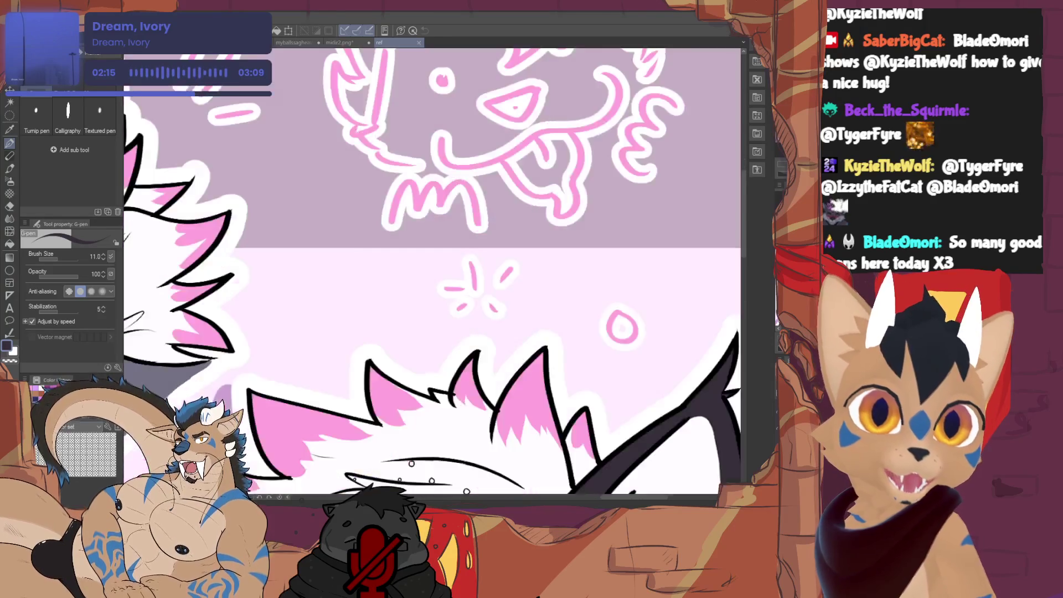
scroll(441, 158, "up", 2)
scroll(432, 269, "down", 2)
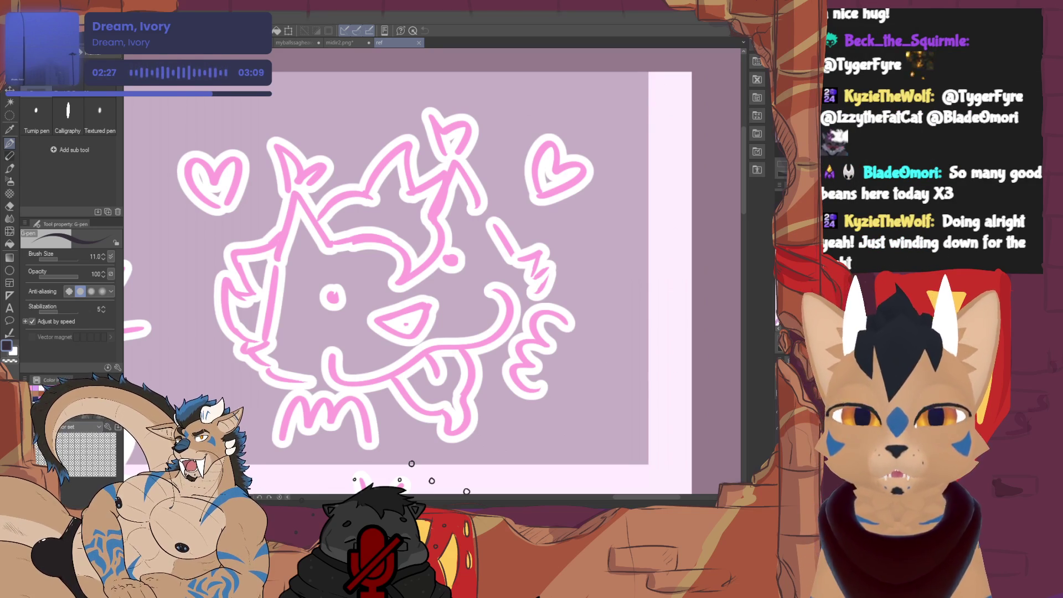
scroll(416, 315, "down", 3)
scroll(415, 316, "up", 2)
scroll(432, 316, "left", 5)
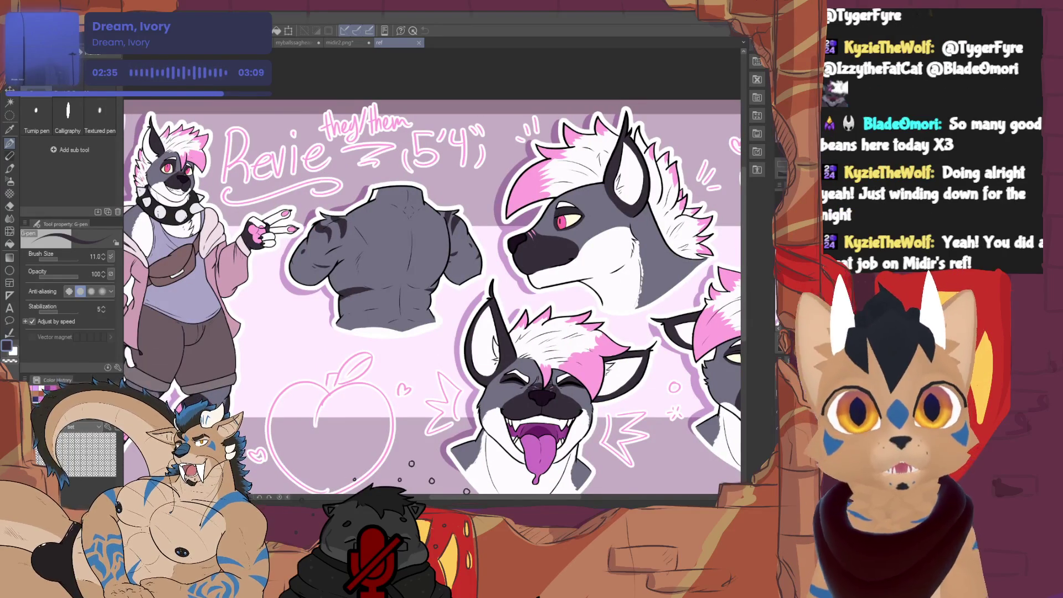
Pan the reference sheet to bring the full standing character into view.
left_click_drag(432, 291, 540, 254)
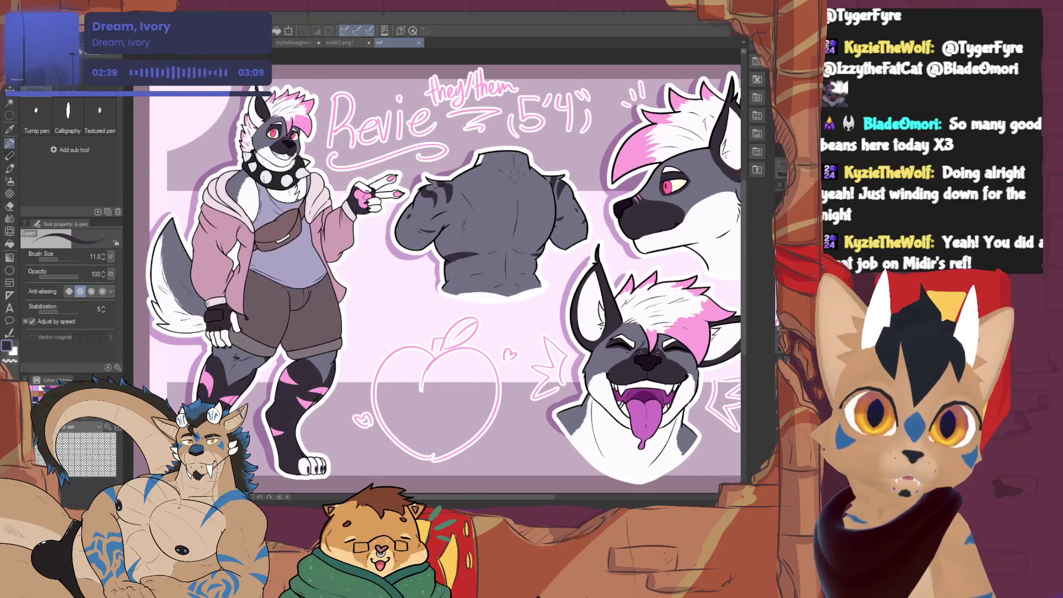
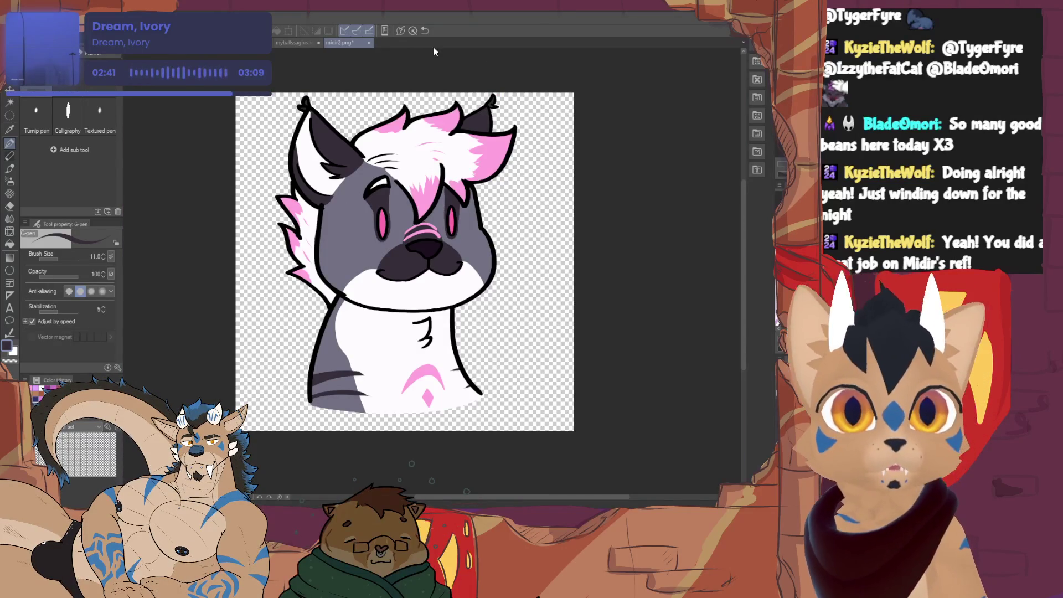
View the hat-wearing character piece, then return to midir2 zoomed out to show the whole tiger.
left_click(303, 43)
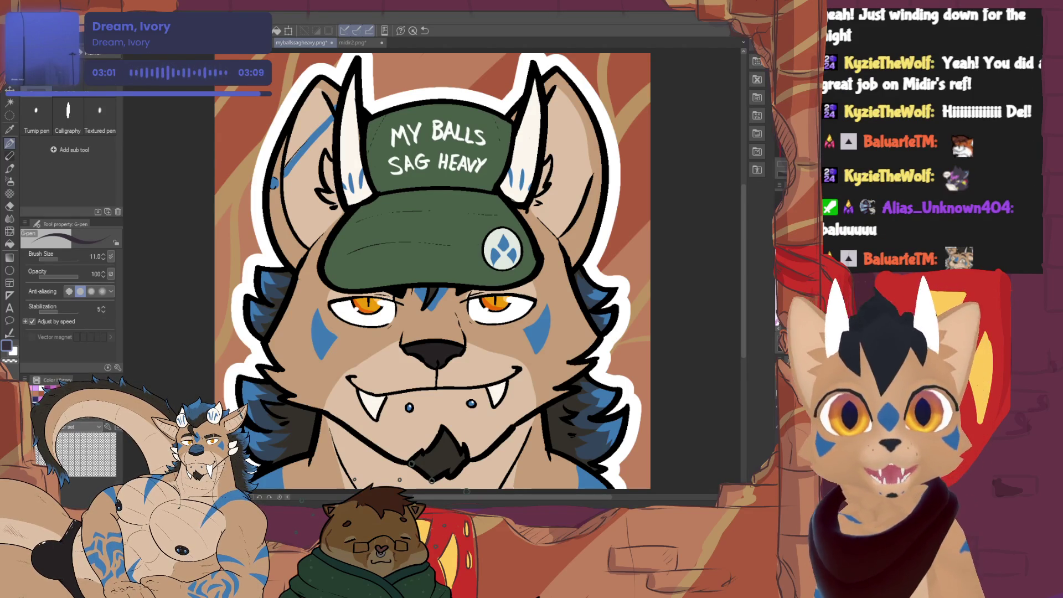
left_click(342, 42)
key("ctrl+minus")
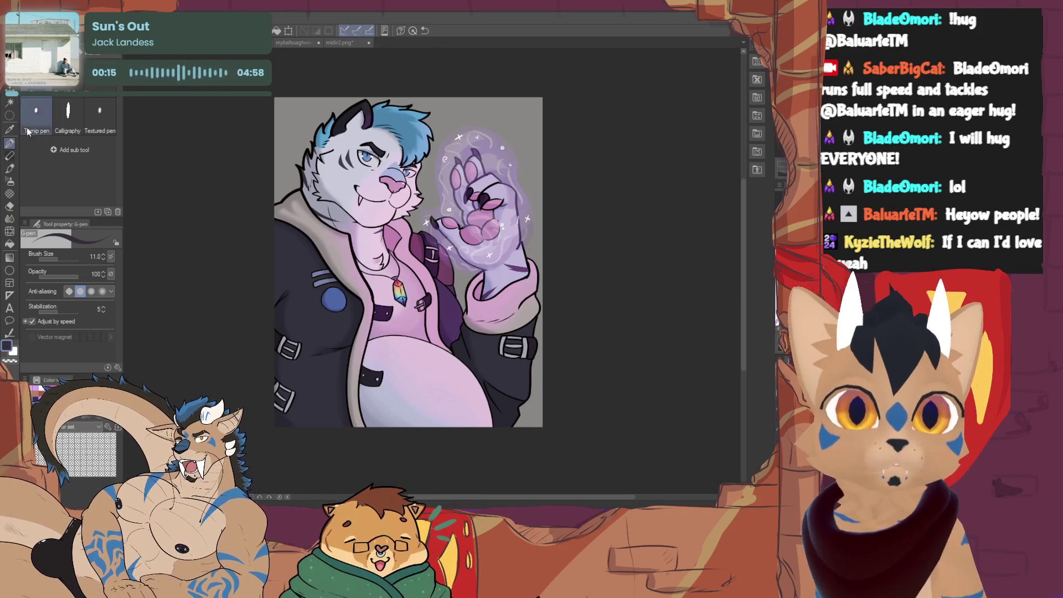
Select the outer edge of the canvas by inverting a near-full rectangle and add the pale border.
key("m")
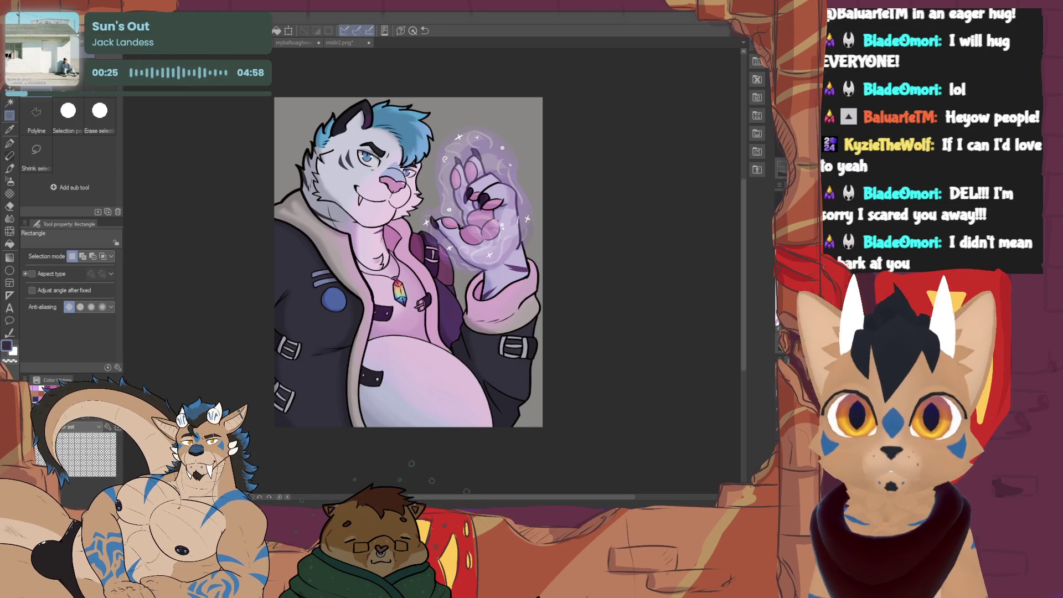
left_click_drag(279, 102, 533, 419)
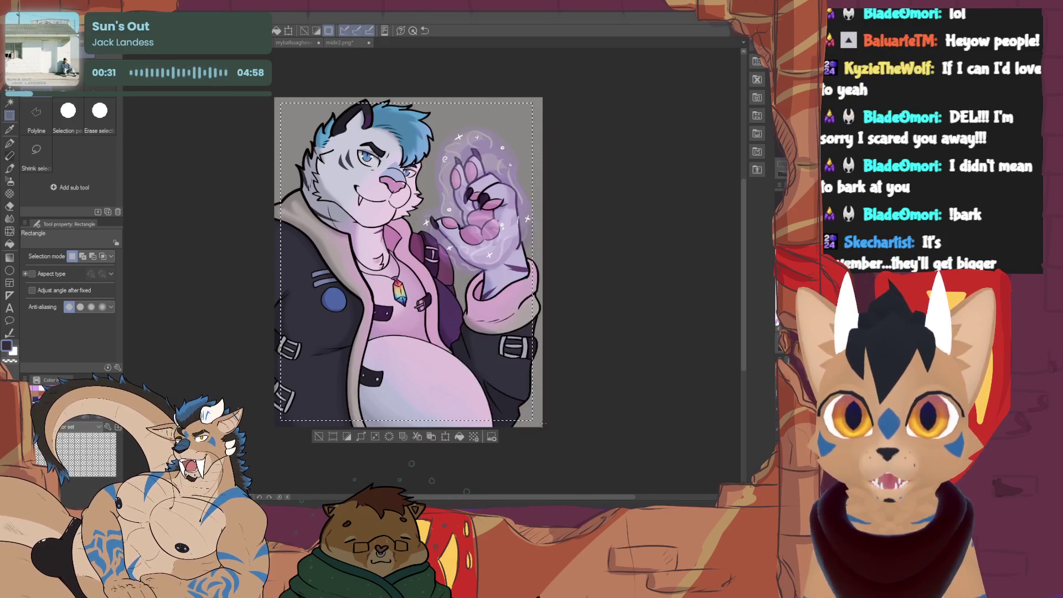
left_click(316, 429)
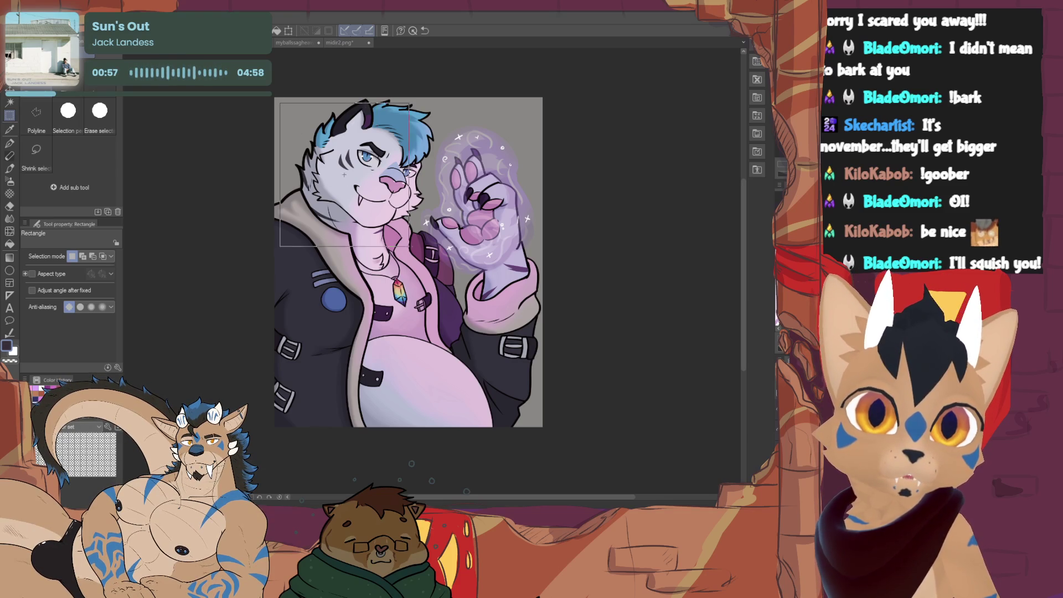
left_click_drag(392, 232, 534, 420)
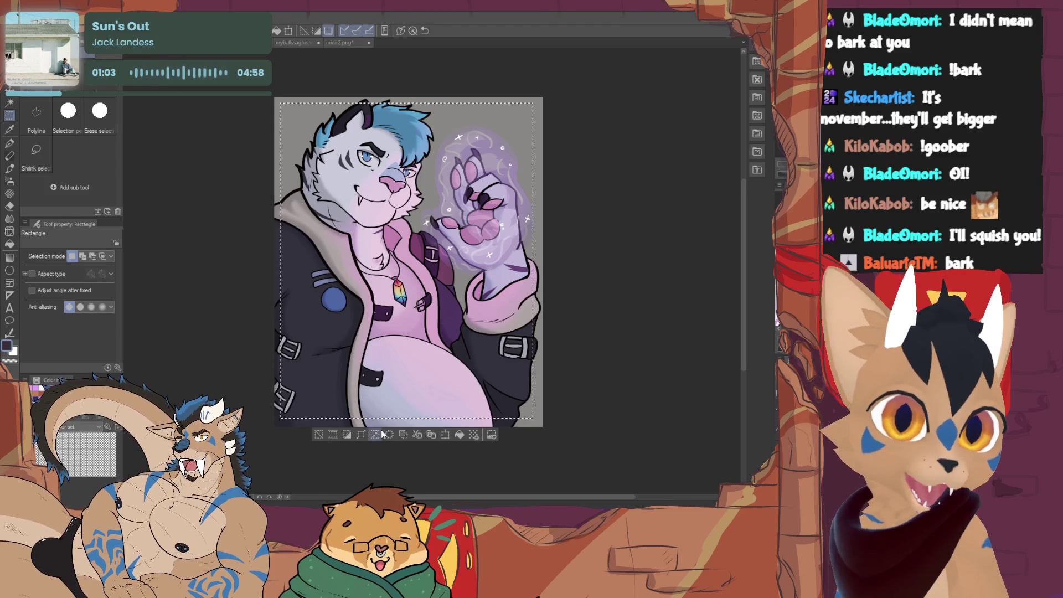
key("ctrl+a")
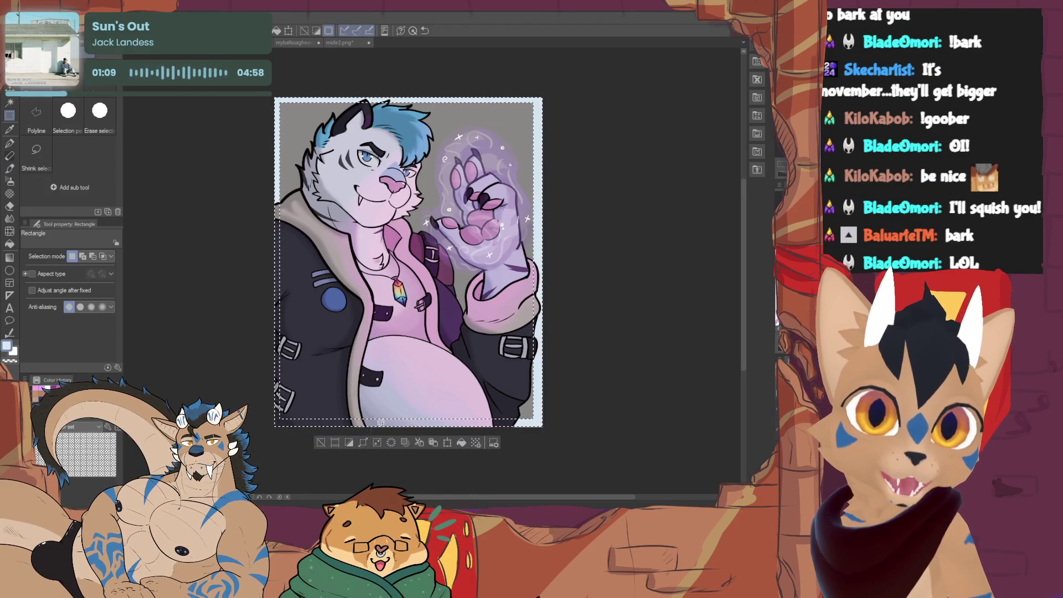
left_click(321, 443)
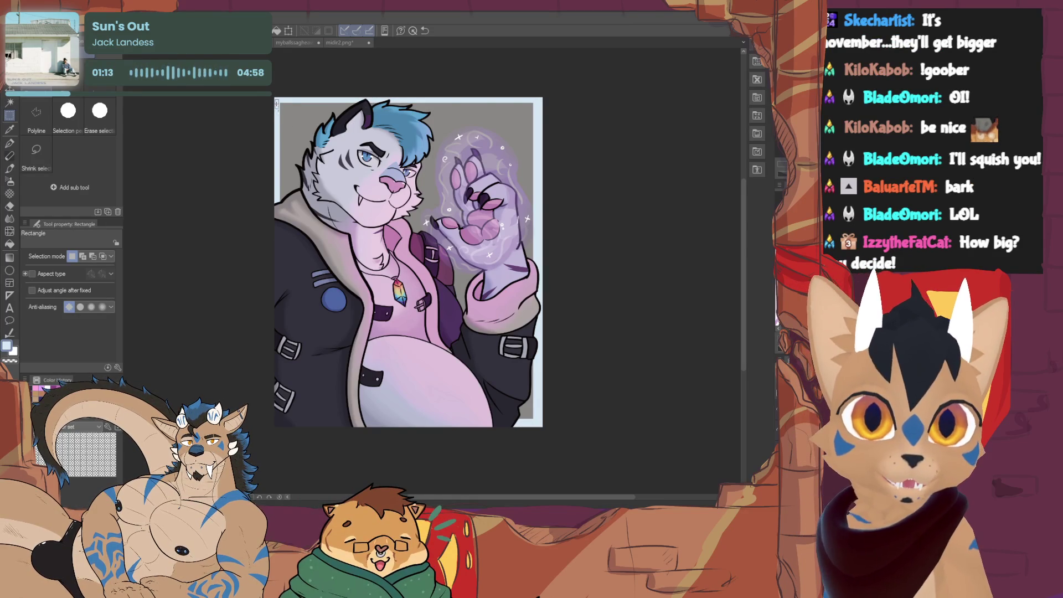
Fill thin strips along the left and right edges to complete the border.
left_click_drag(279, 220, 287, 460)
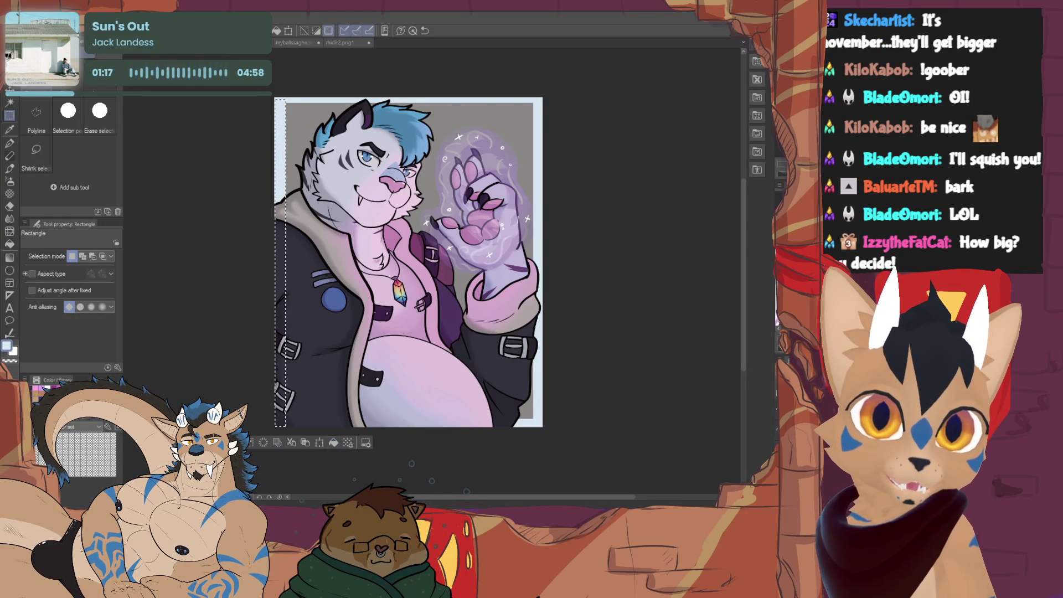
key("ctrl+d")
left_click_drag(440, 425, 411, 462)
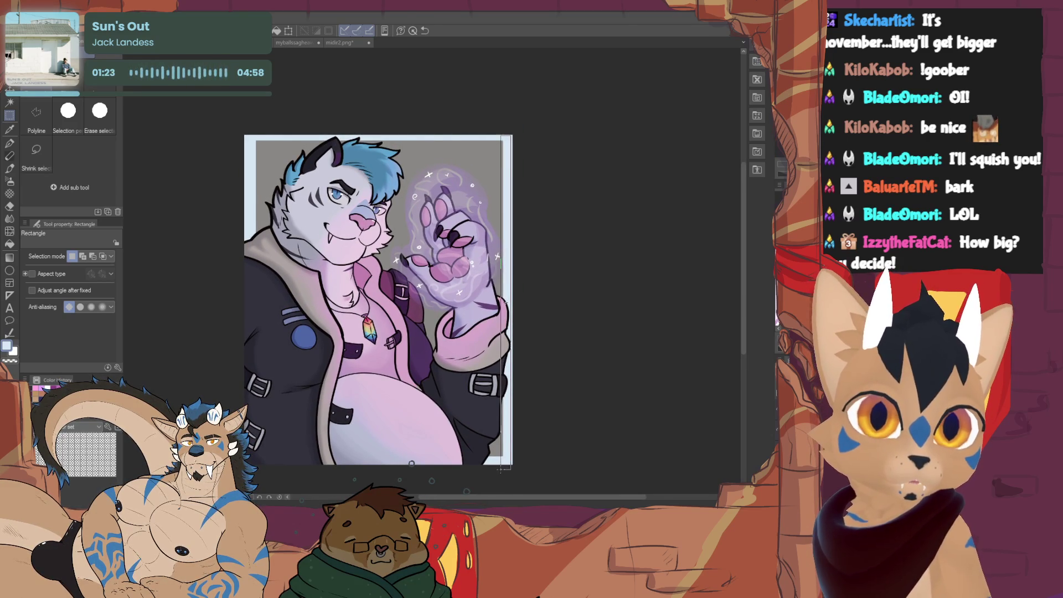
left_click_drag(502, 466, 512, 466)
left_click(417, 480)
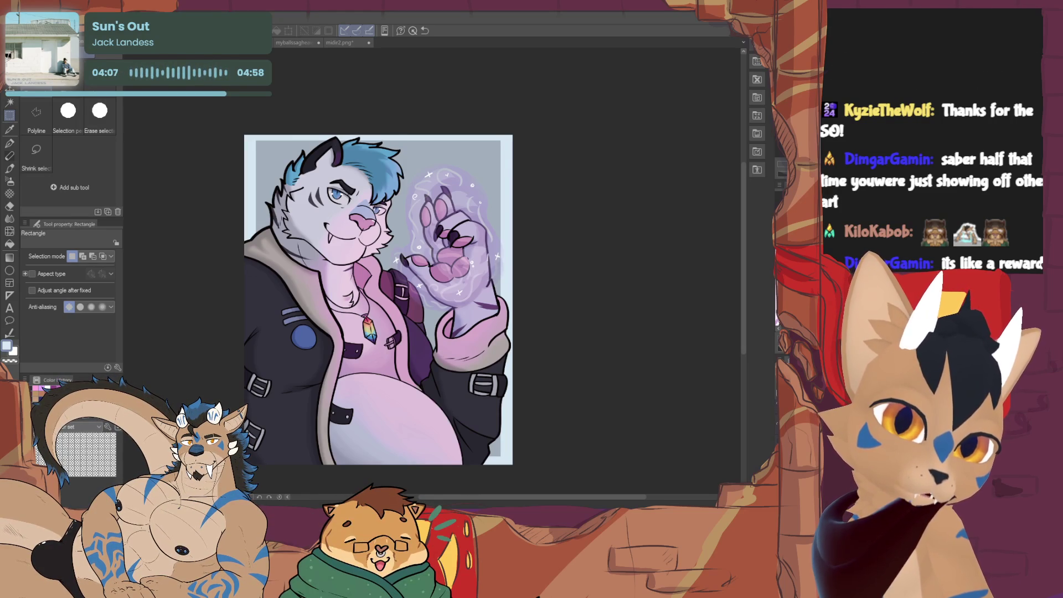
key("ctrl+z")
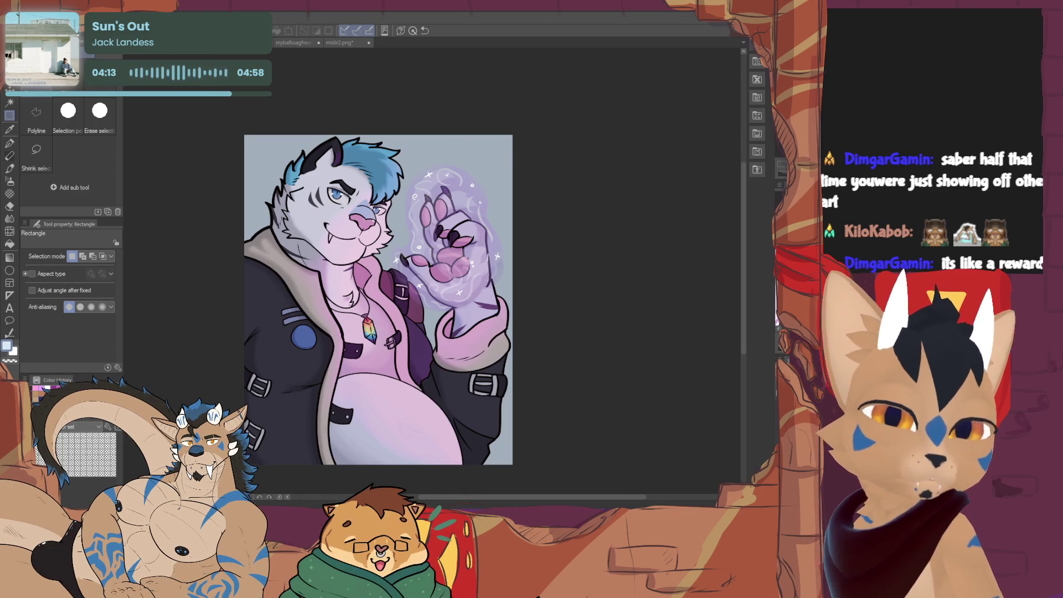
Hide the grey-blue background for transparency and create a new blank Illustration canvas.
key("Delete")
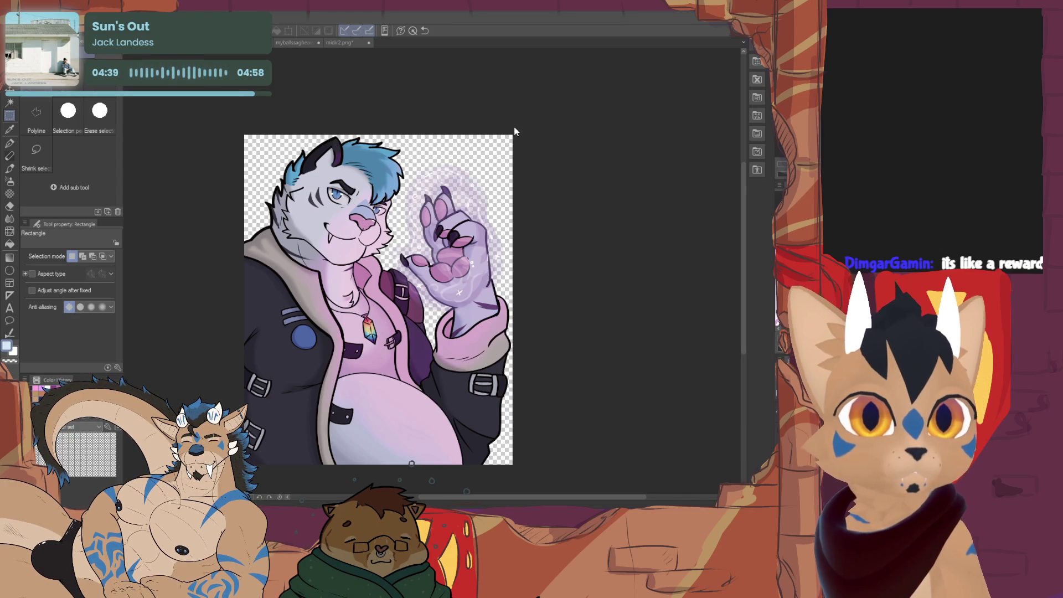
key("ctrl+n")
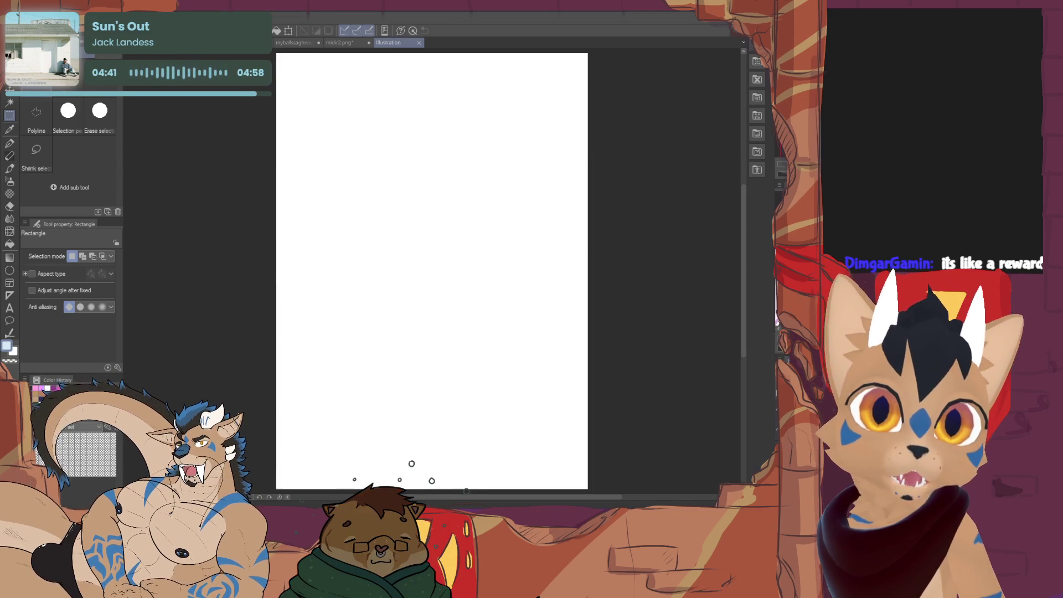
Copy the transparent tiger artwork and paste it into the new Illustration canvas.
key("ctrl+Tab")
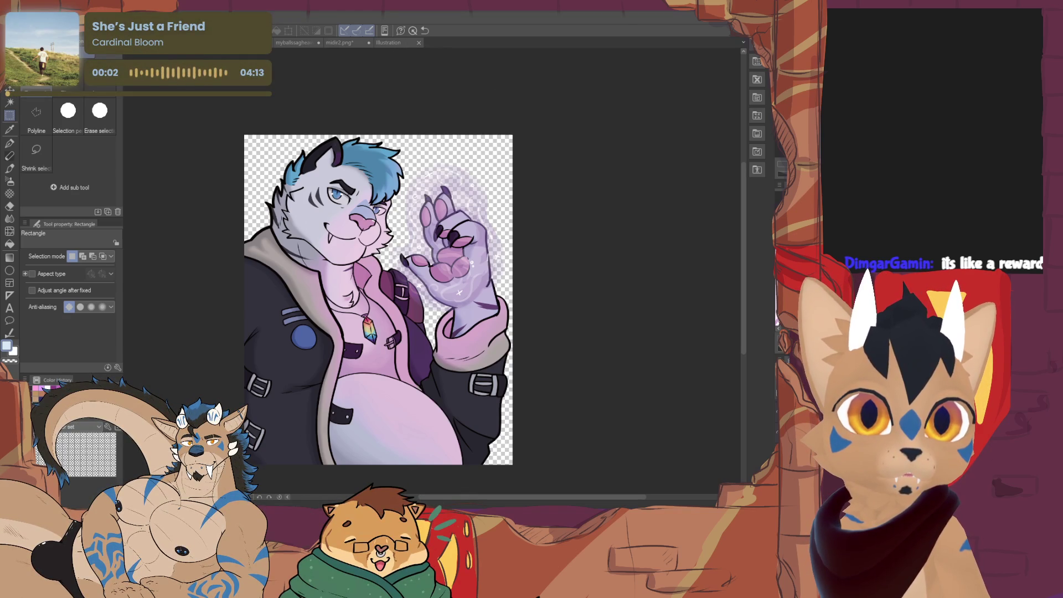
key("ctrl+Tab")
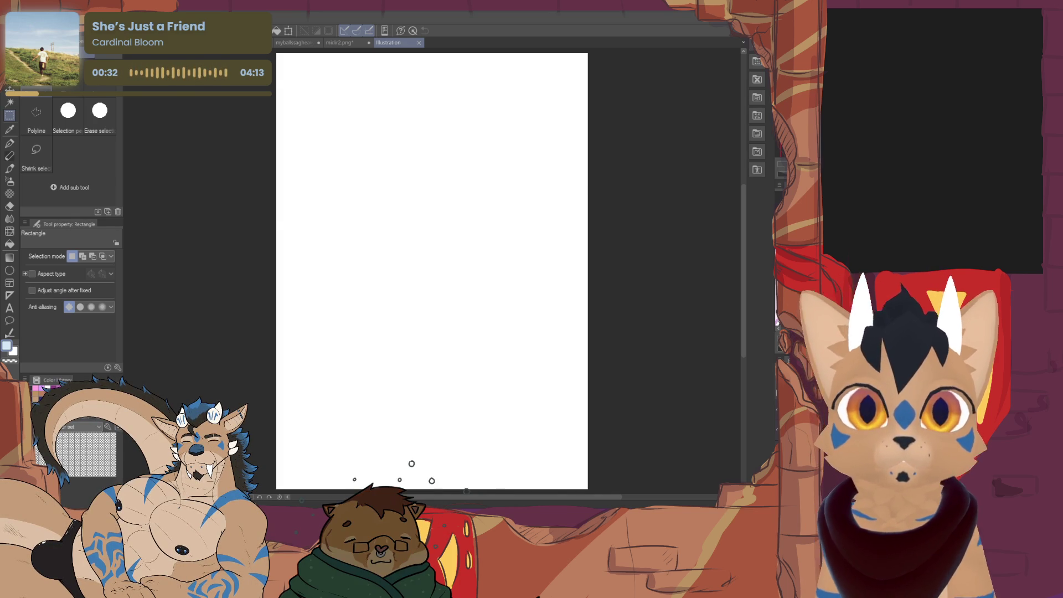
key("ctrl+v")
scroll(431, 270, "down", 5)
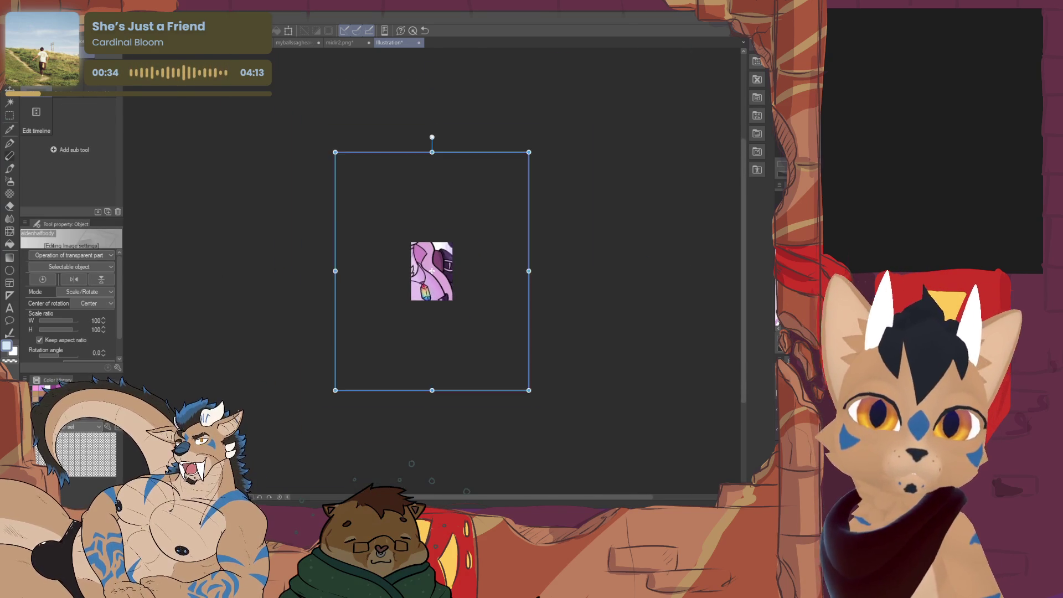
Scale the pasted artwork with the transform handles so it fills the portrait canvas.
key("ctrl+t")
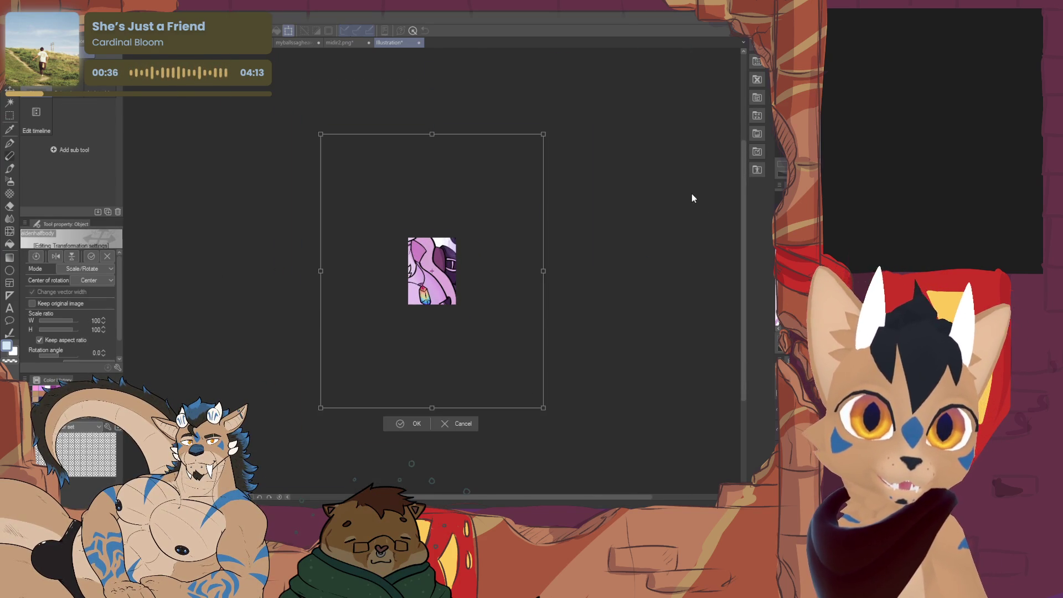
left_click_drag(429, 350, 435, 305)
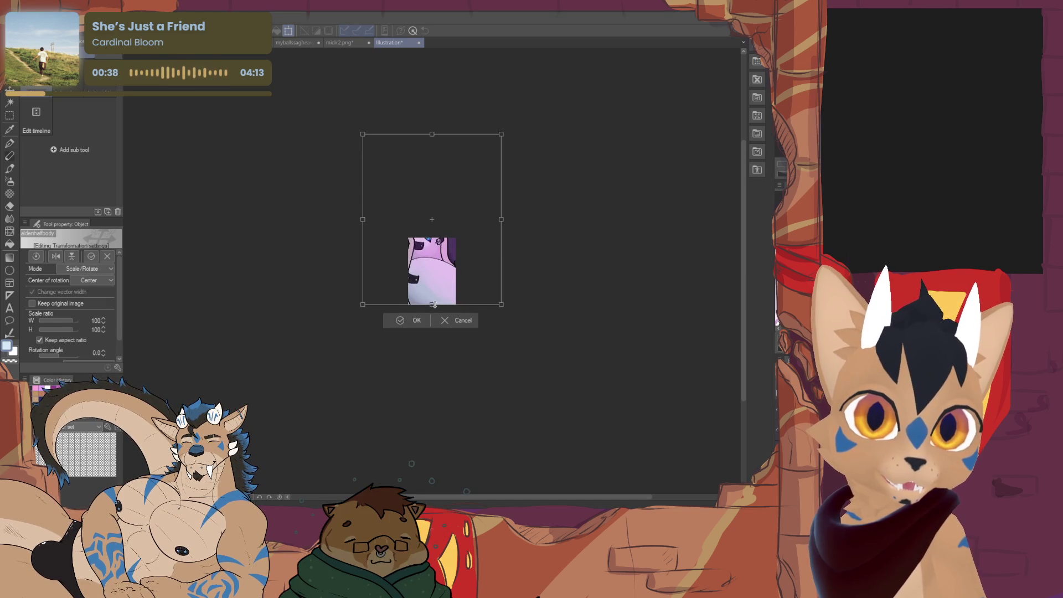
left_click_drag(429, 134, 433, 238)
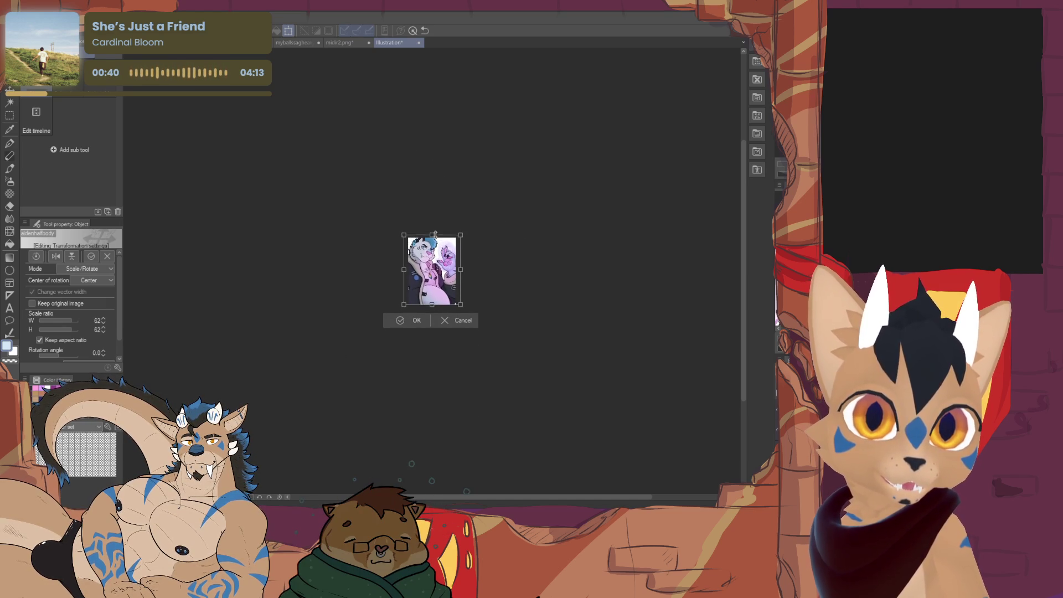
key("ctrl+0")
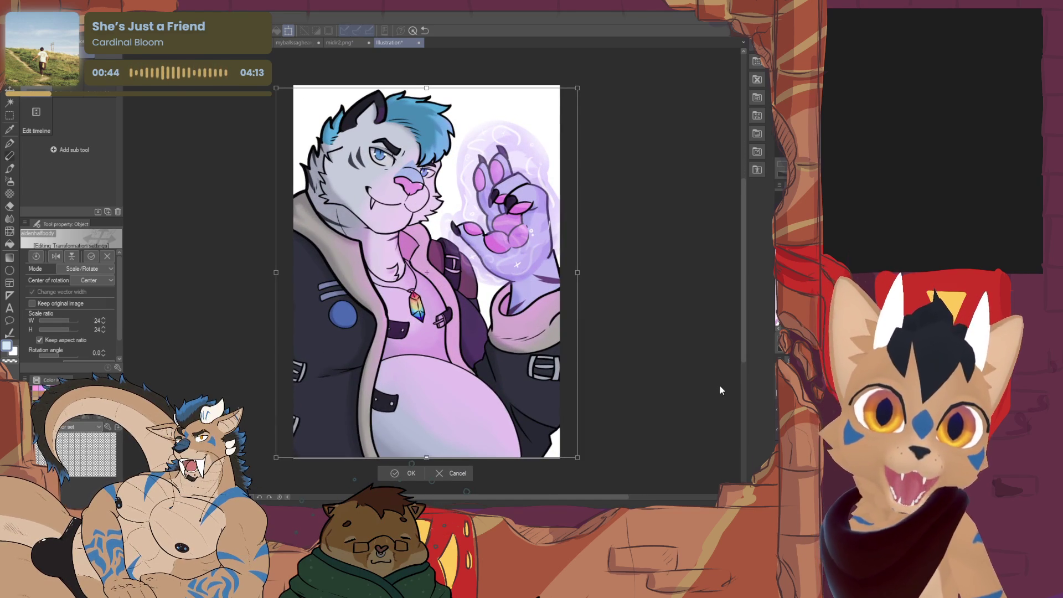
mouse_move(575, 247)
left_mouse_down()
mouse_move(542, 279)
mouse_move(563, 283)
mouse_move(545, 291)
left_mouse_up()
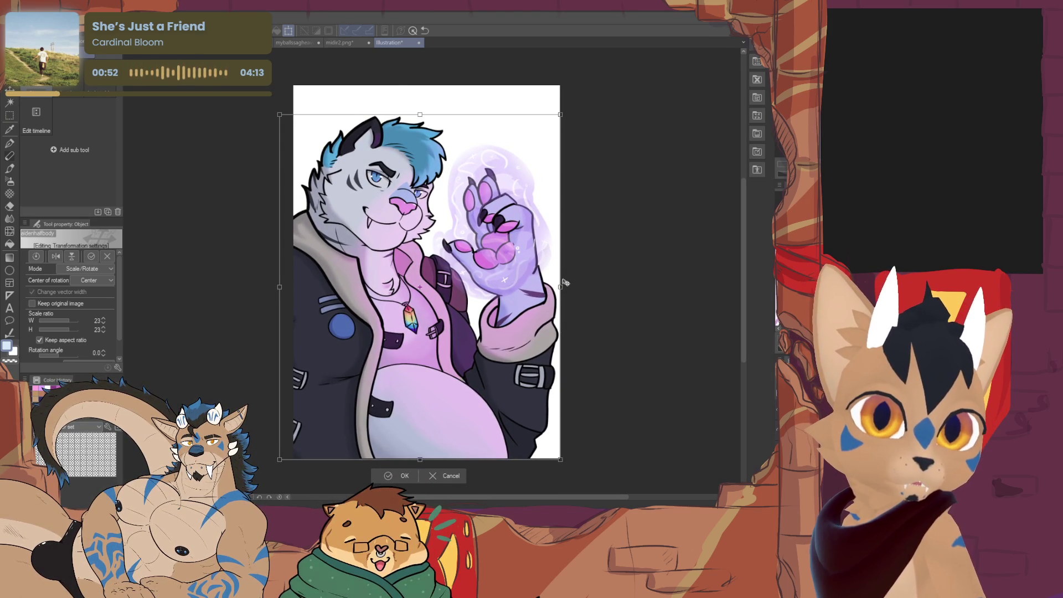
left_click_drag(563, 277, 559, 287)
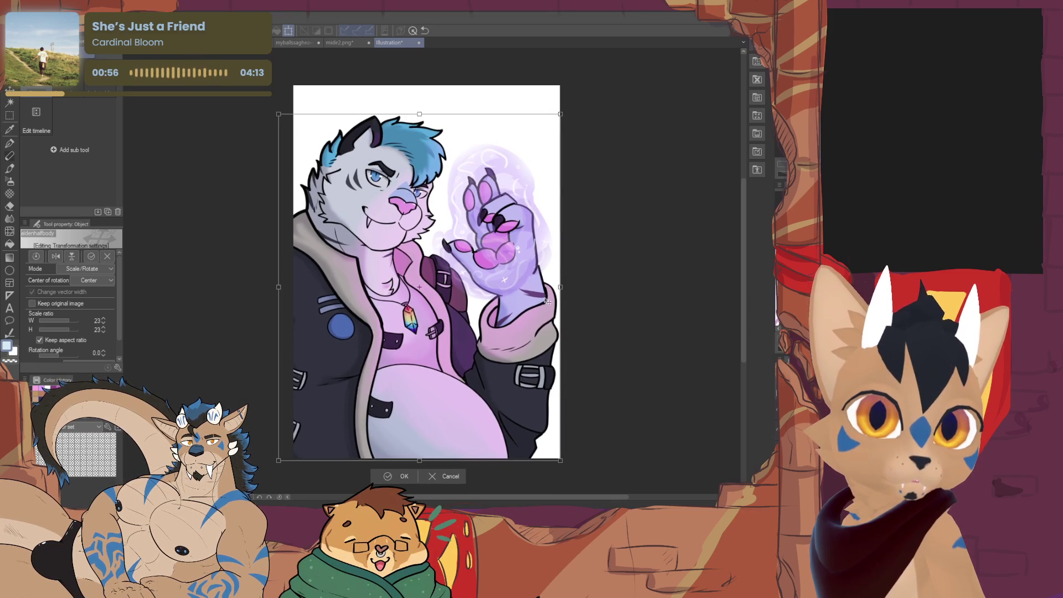
Confirm the transform so the artwork keeps its new size.
left_click(403, 476)
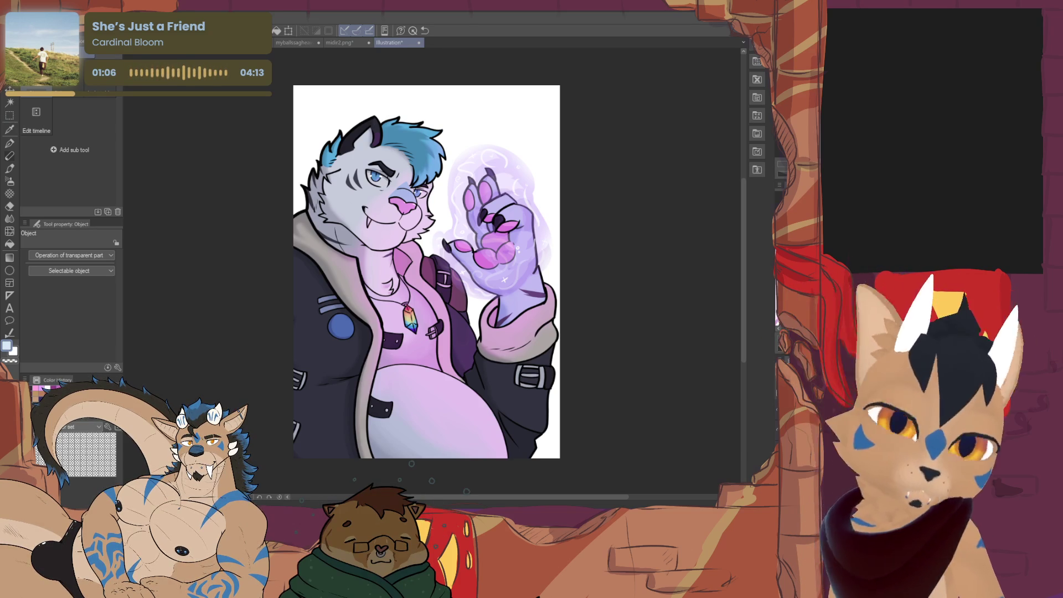
With blue chosen, make a tall elliptical selection behind the tiger's head and glowing hand.
left_click_drag(427, 271, 413, 333)
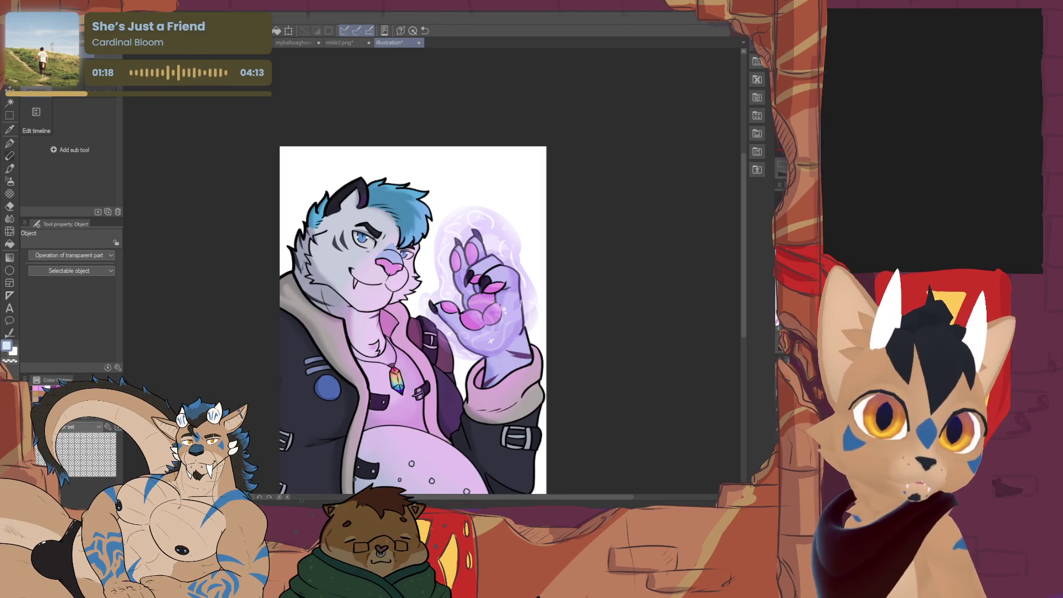
mouse_move(399, 333)
left_mouse_down()
mouse_move(382, 310)
mouse_move(405, 294)
left_mouse_up()
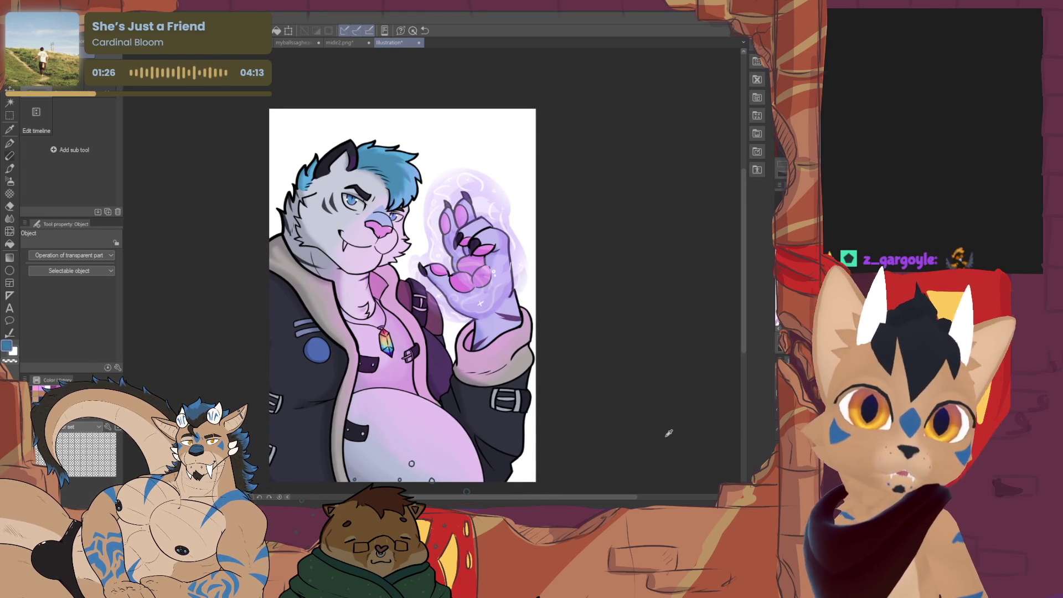
key("x")
key("m")
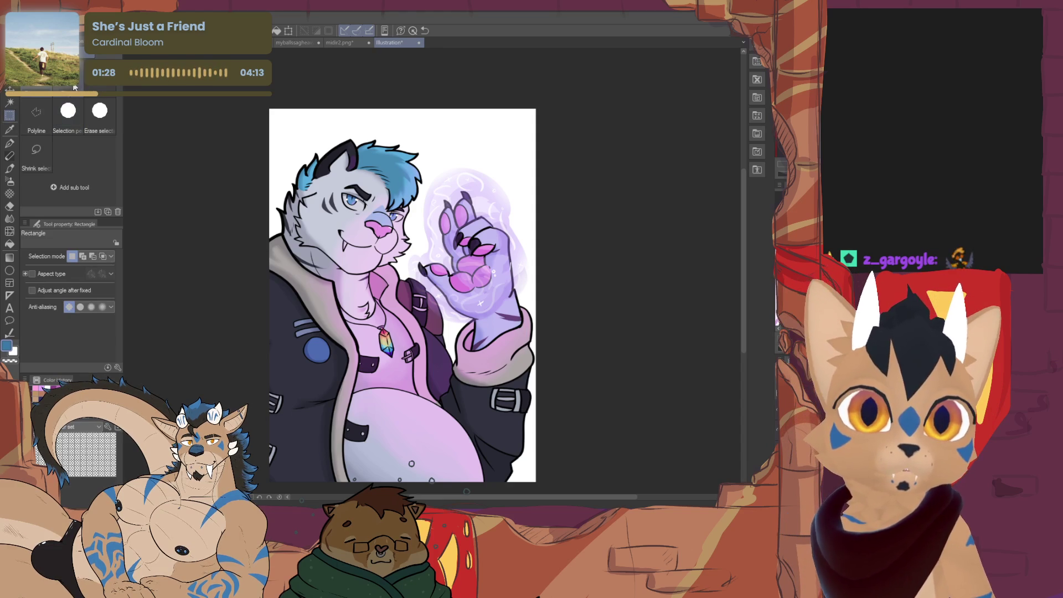
mouse_move(536, 108)
left_mouse_down()
mouse_move(310, 451)
mouse_move(270, 487)
left_mouse_up()
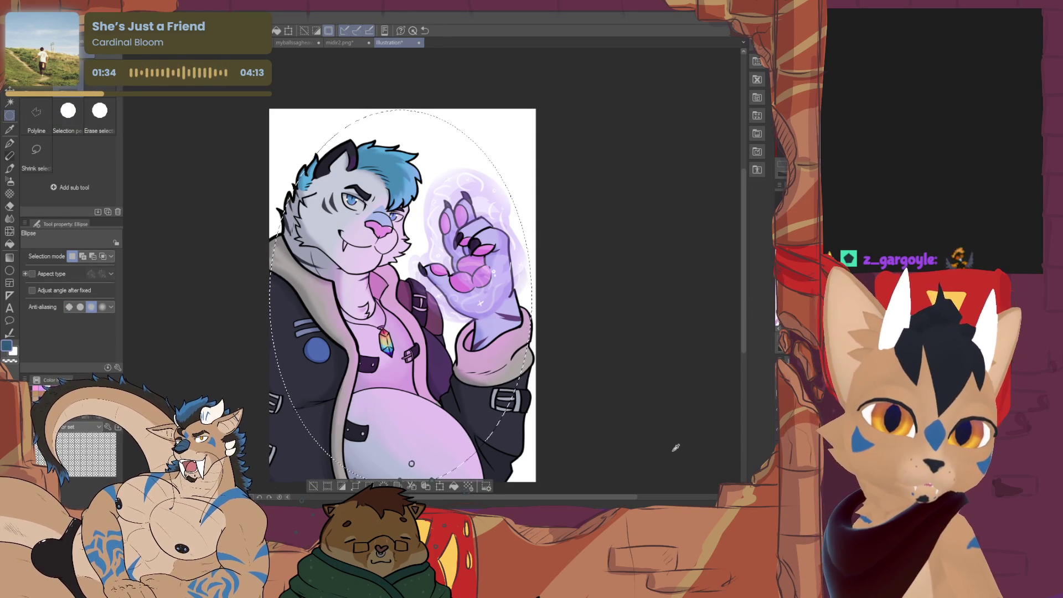
Fill the oval selection with dark teal and clear the selection.
left_click(455, 486)
left_click(314, 487)
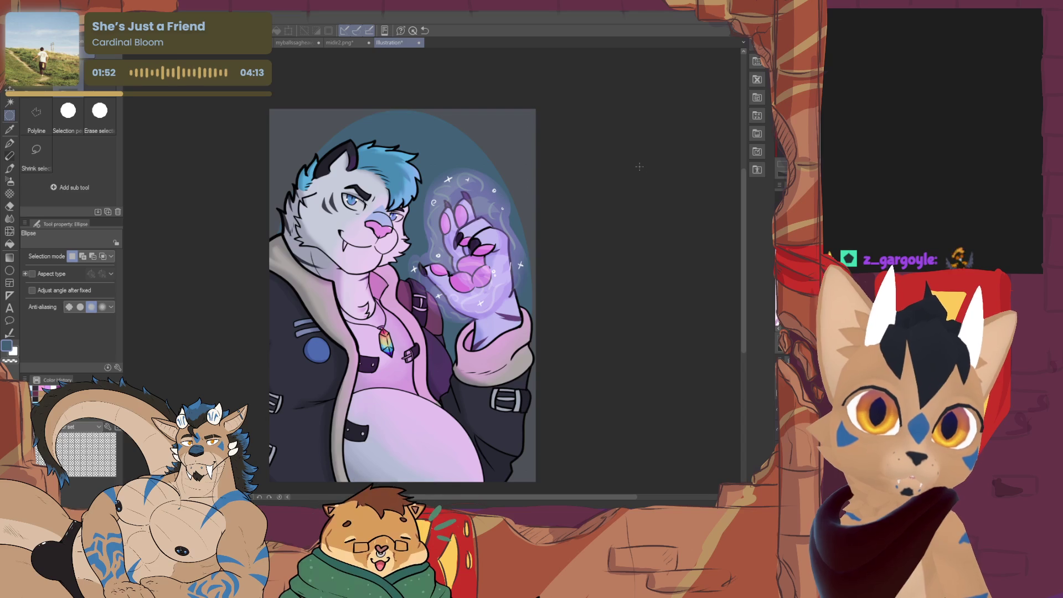
Undo back to a plain light-blue background, removing the dark teal oval.
key("ctrl+z")
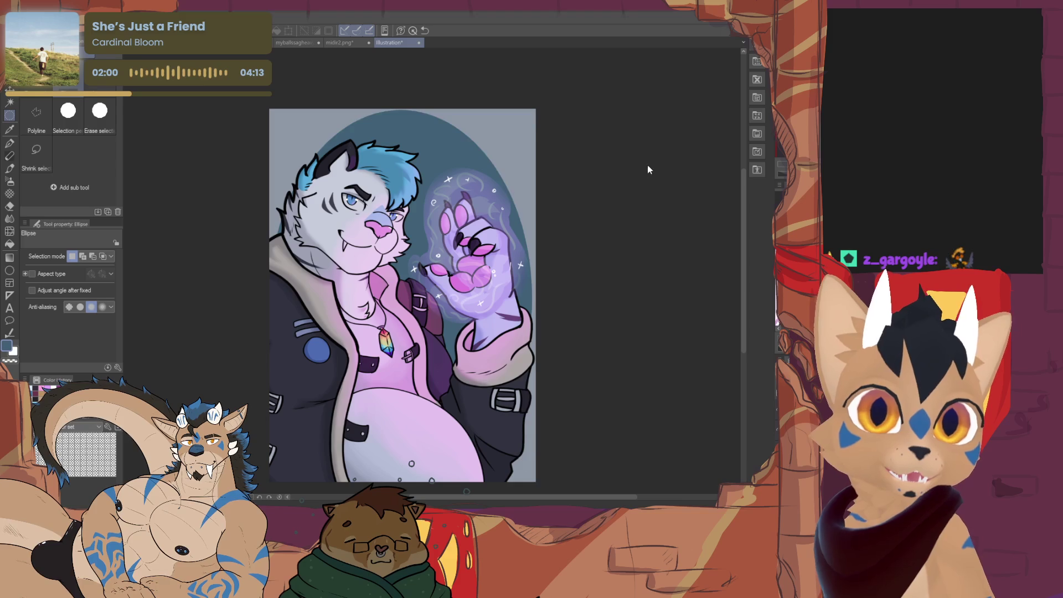
key("ctrl+z")
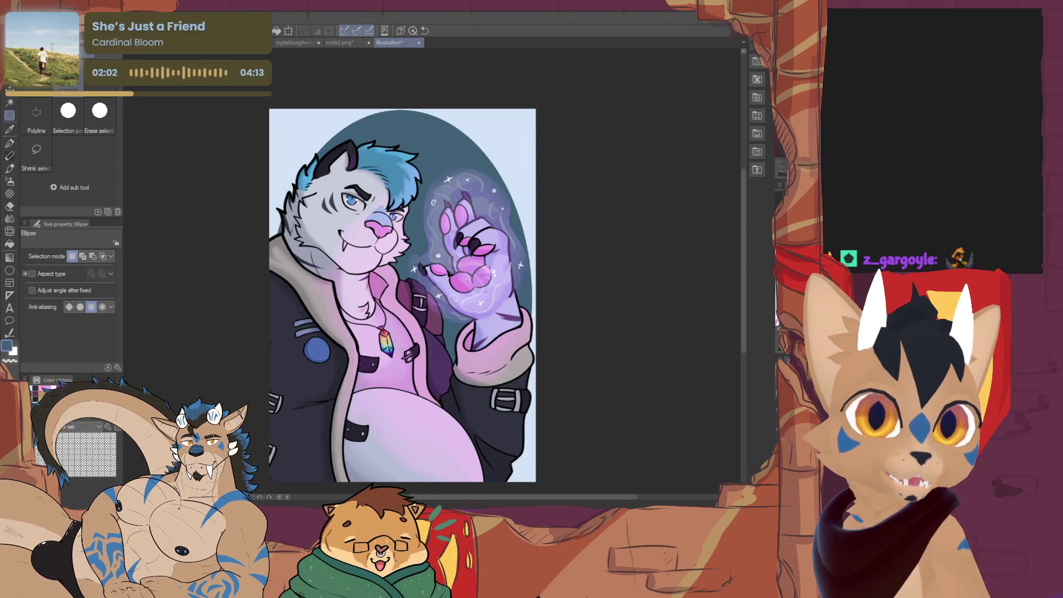
key("ctrl+z")
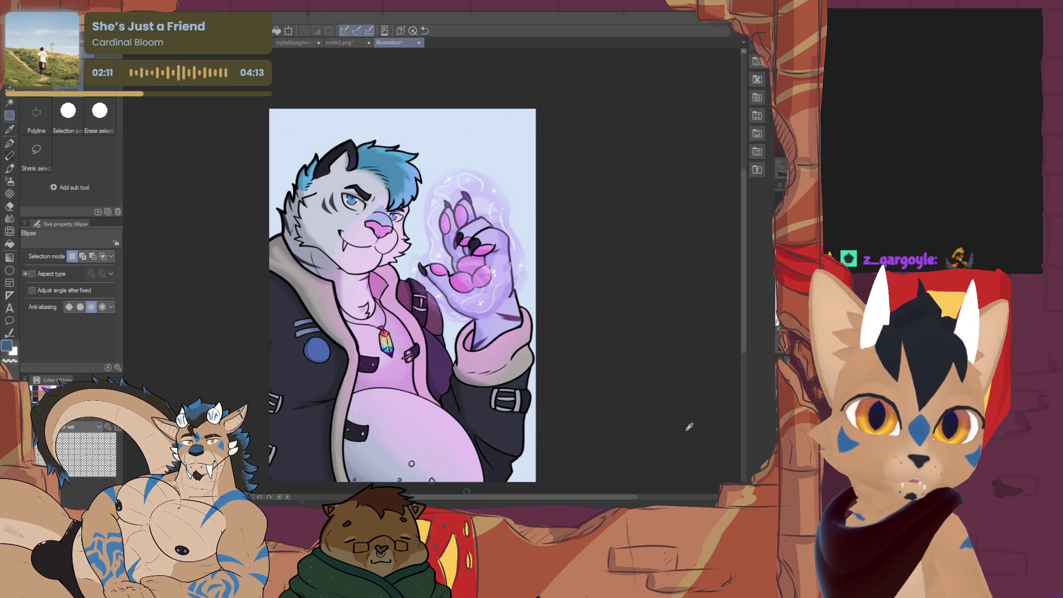
key("p")
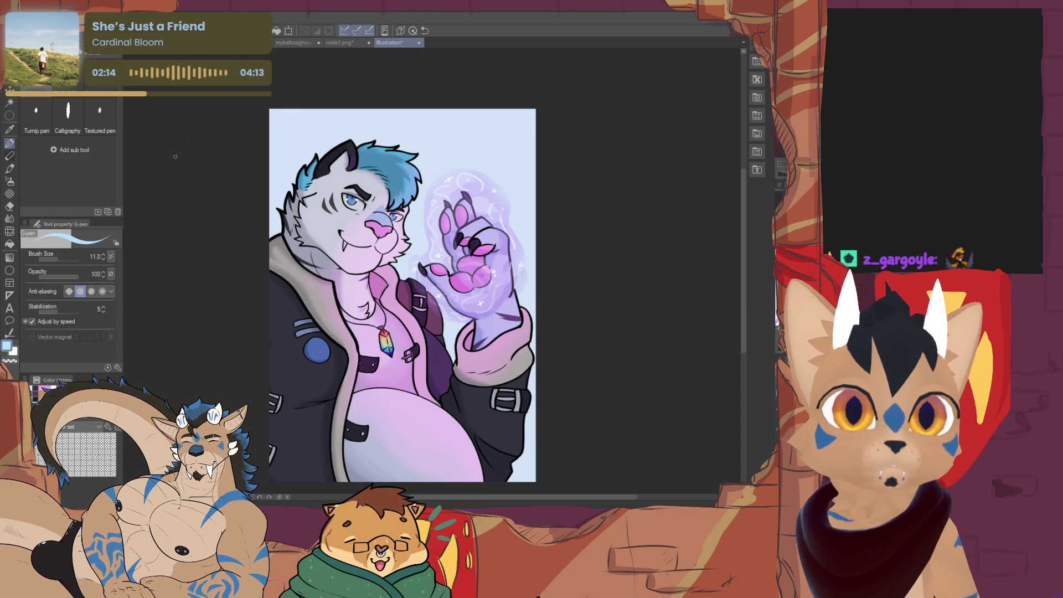
With a 20.7 pen, try light-blue arcs and white streaks across the top, undoing each attempt.
left_click_drag(59, 257, 64, 254)
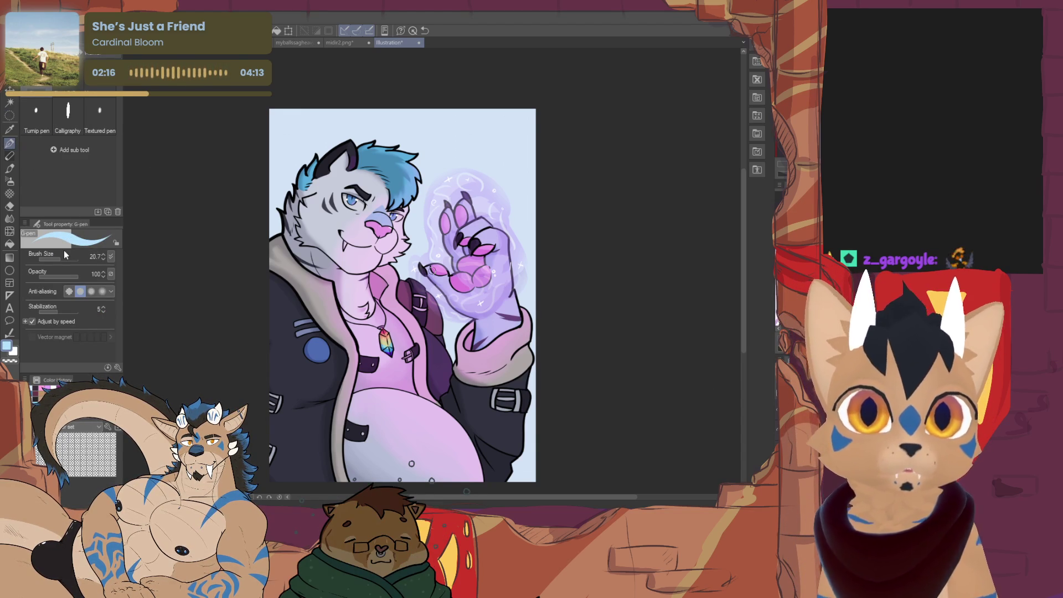
left_click_drag(360, 133, 279, 221)
left_click_drag(270, 308, 426, 189)
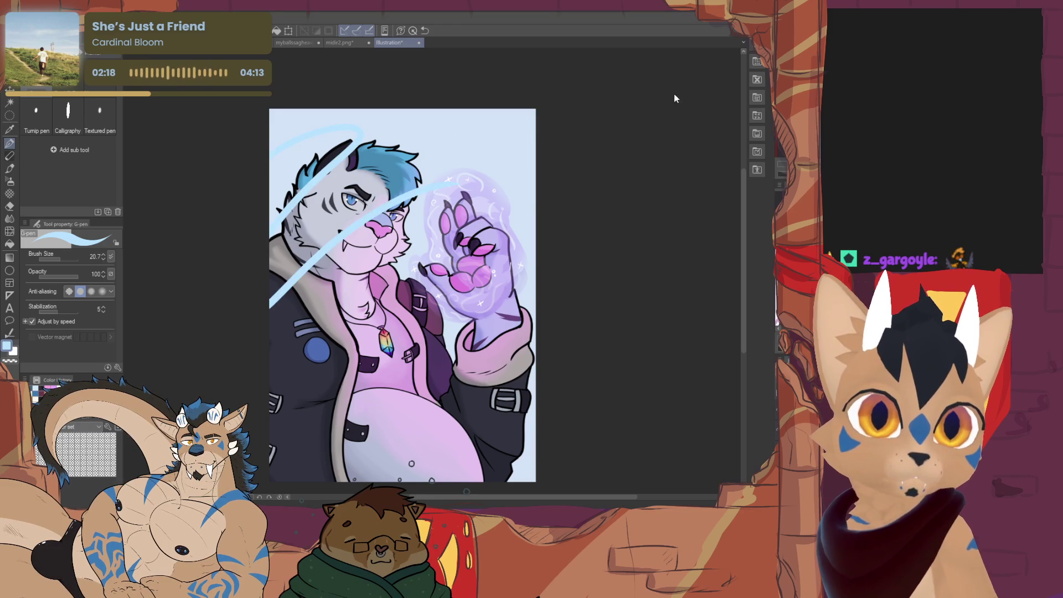
key("ctrl+z")
key("ctrl+z")
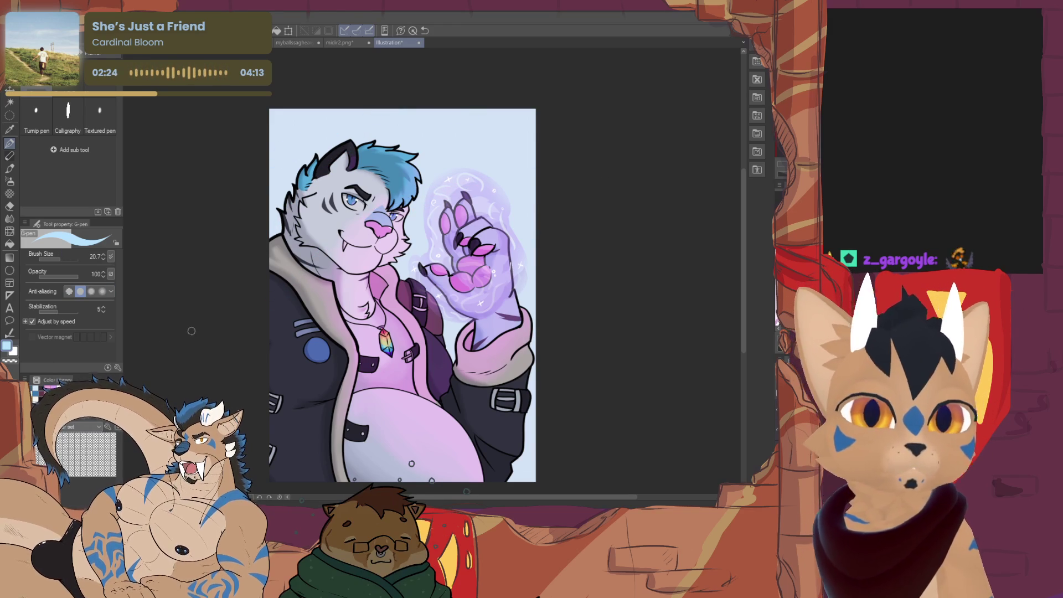
left_click_drag(255, 159, 352, 110)
left_click_drag(420, 174, 536, 121)
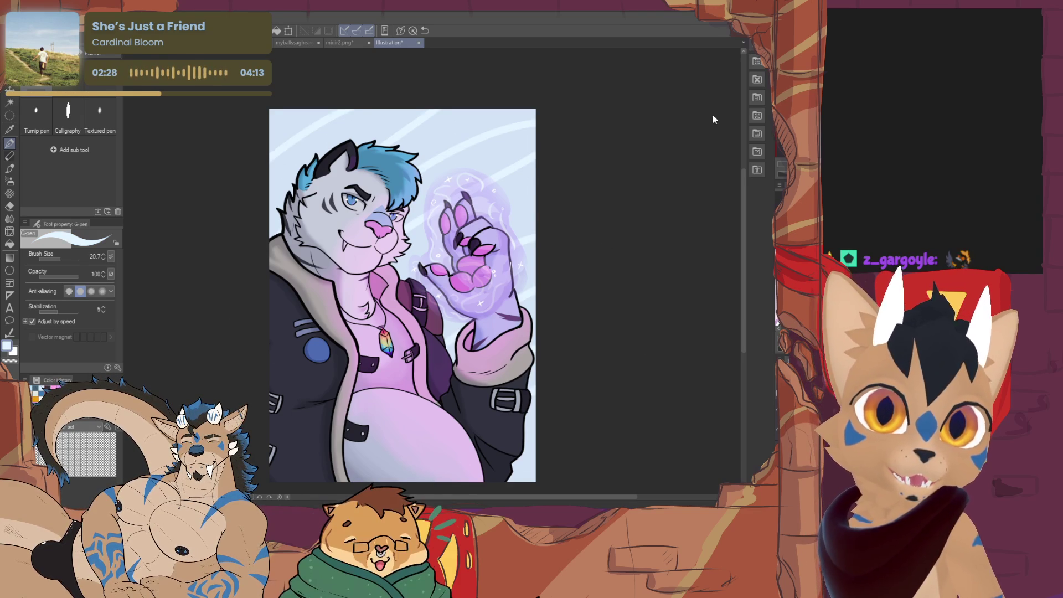
key("ctrl+z")
key("ctrl+z")
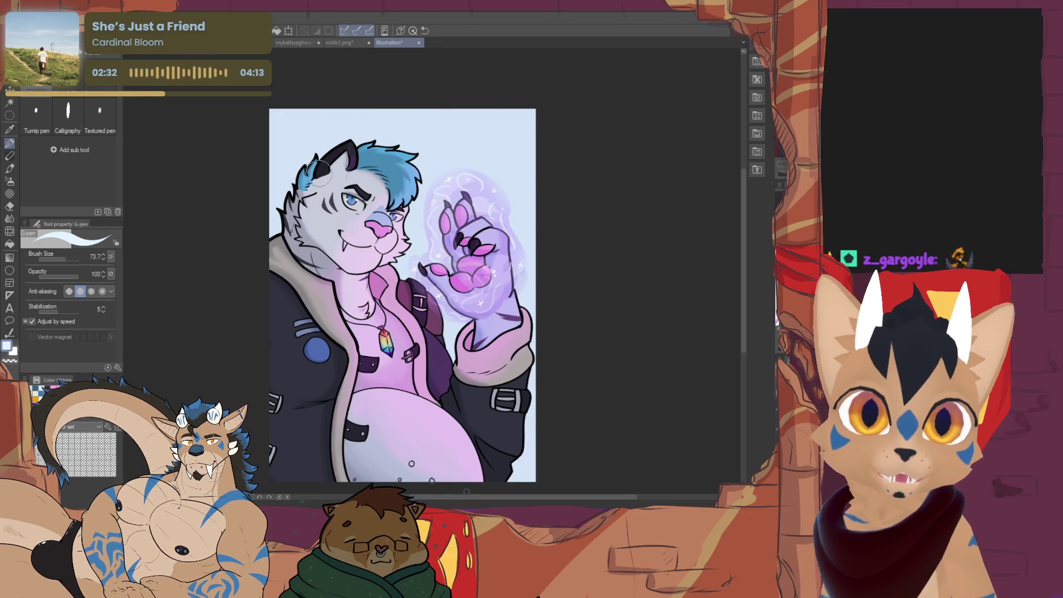
Paint a wide light diagonal patch across the top background, then light blue into the top-left corner.
left_click_drag(266, 145, 359, 109)
left_click_drag(369, 154, 514, 81)
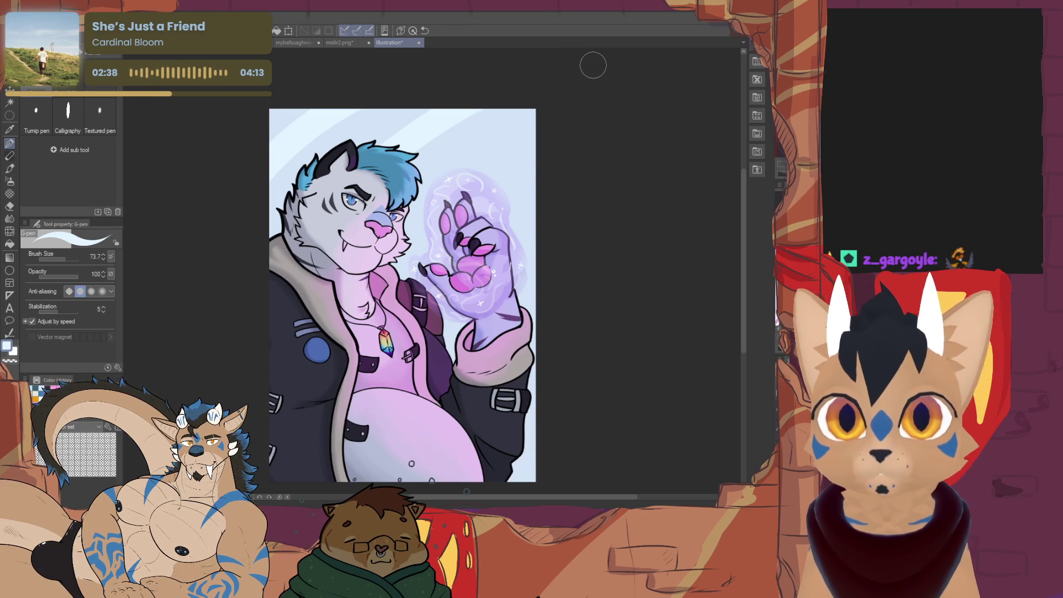
key("ctrl+z")
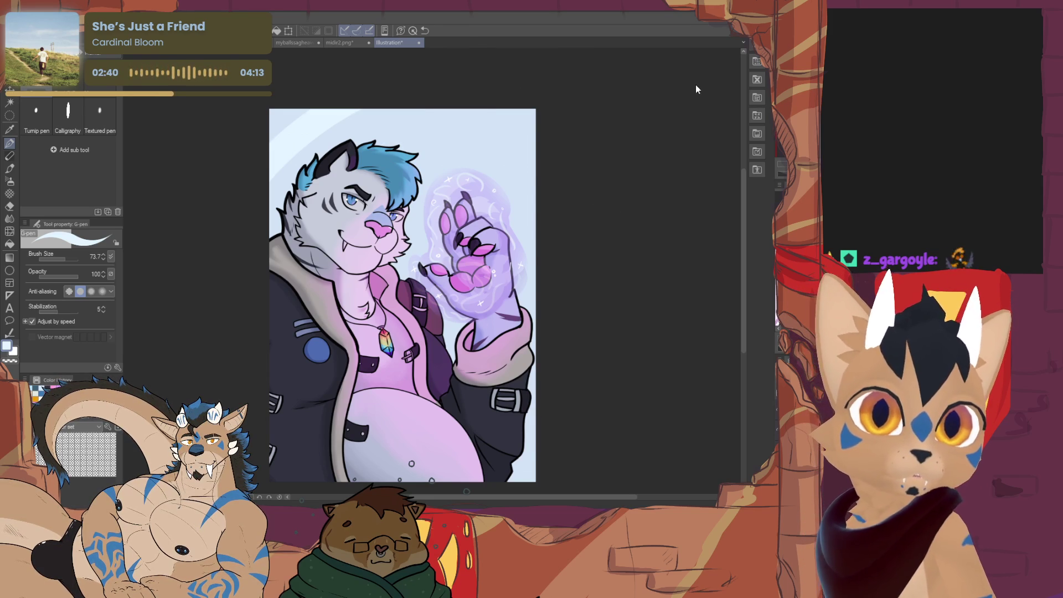
left_click_drag(274, 218, 393, 86)
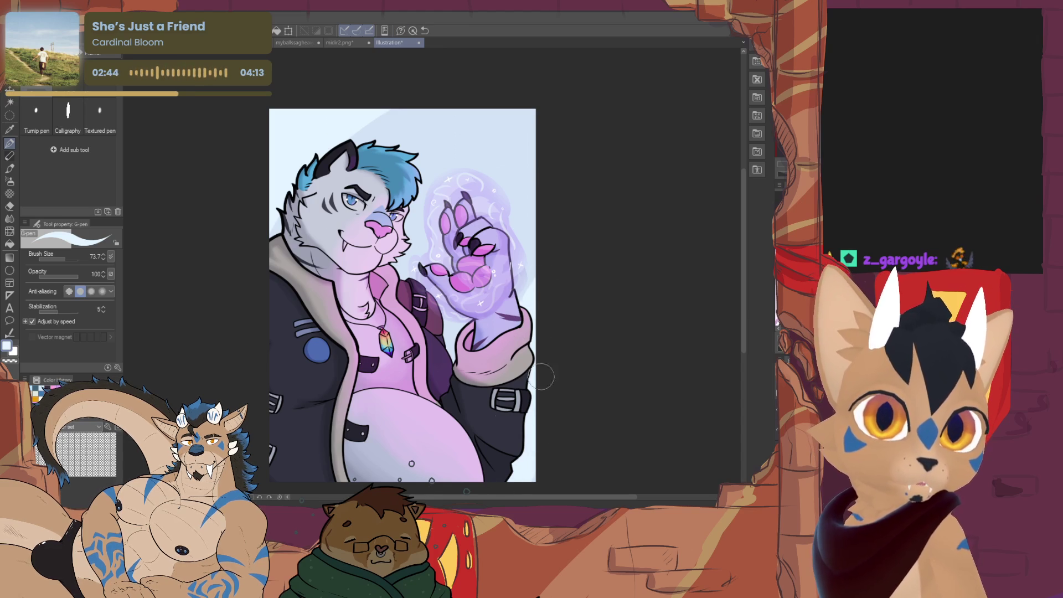
left_click_drag(350, 147, 466, 92)
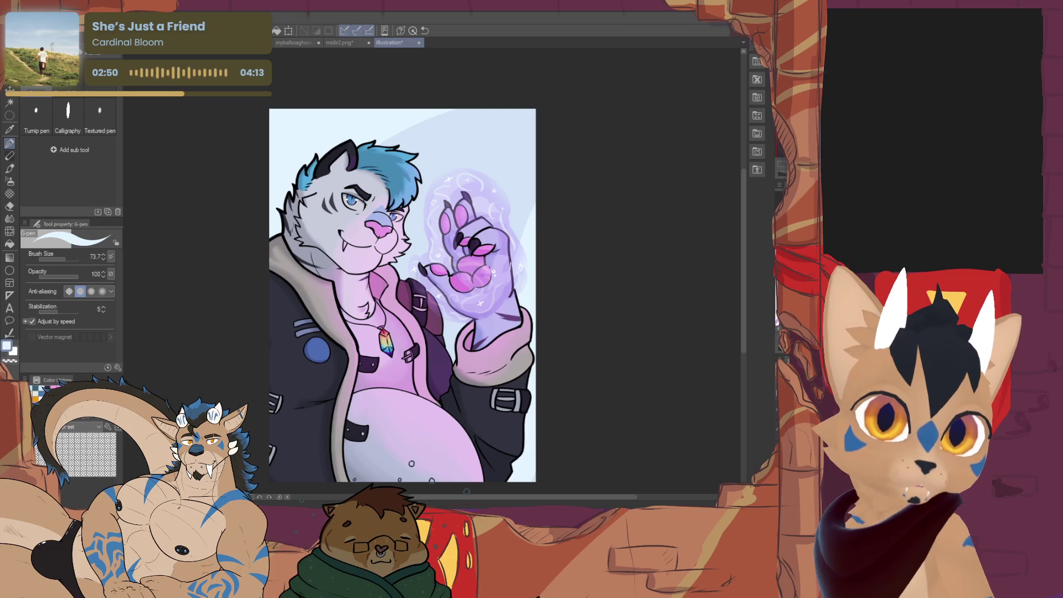
key("x")
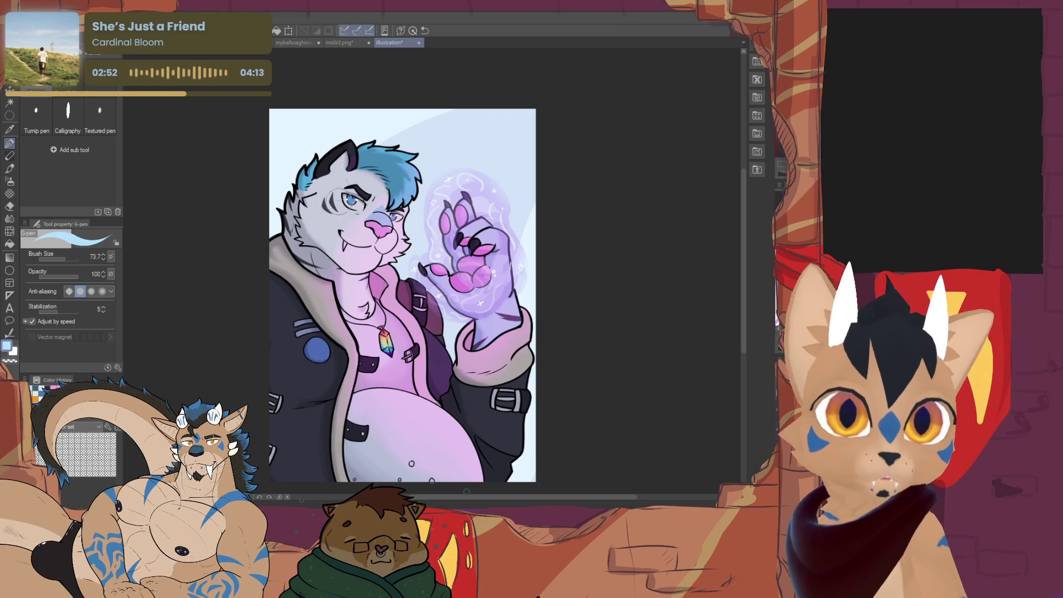
left_click_drag(286, 162, 235, 146)
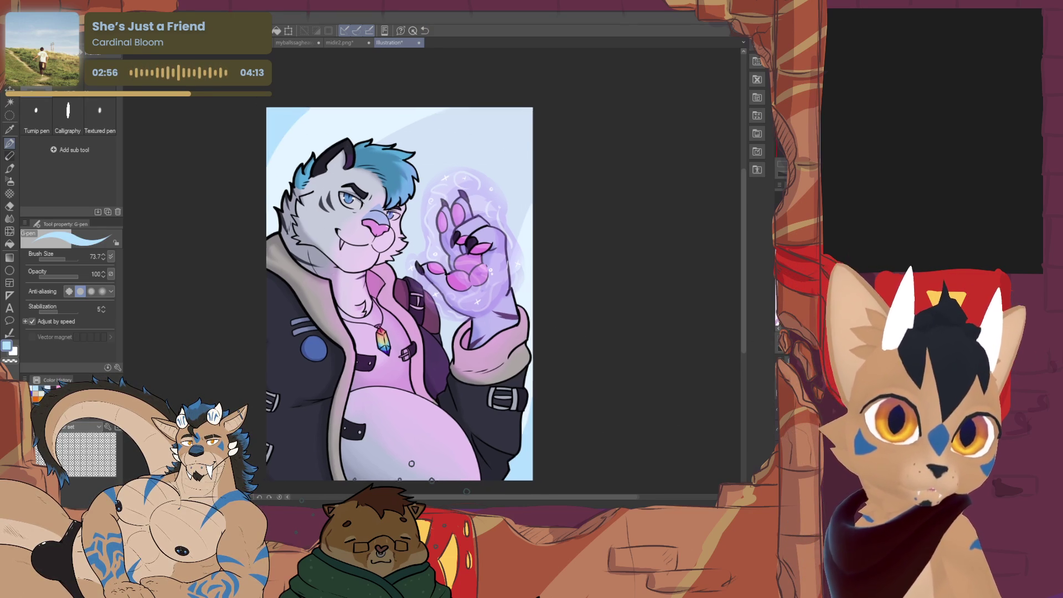
scroll(398, 291, "down", 5)
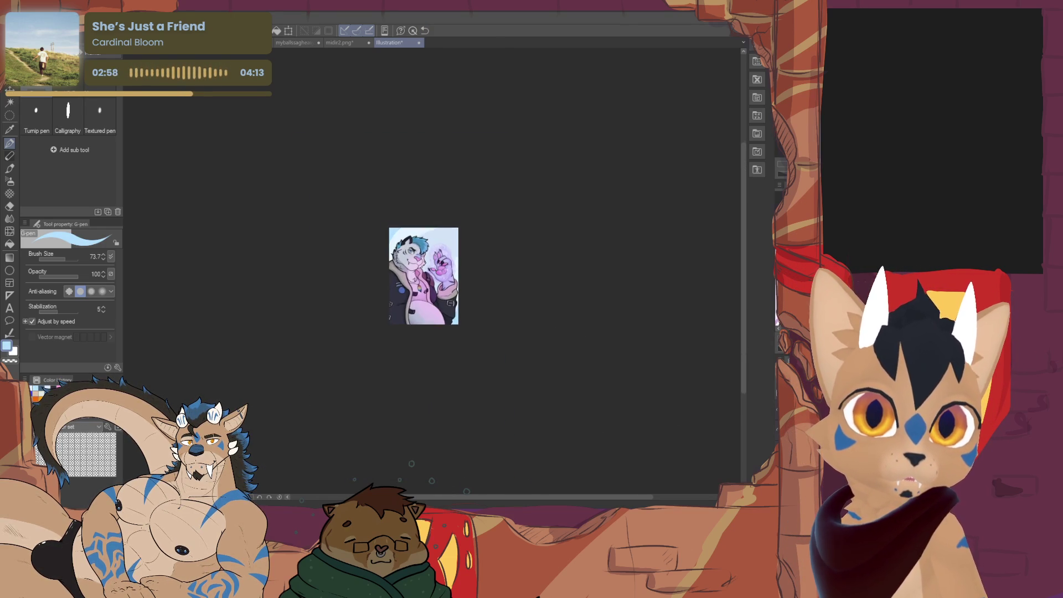
scroll(399, 290, "up", 2)
scroll(400, 291, "up", 2)
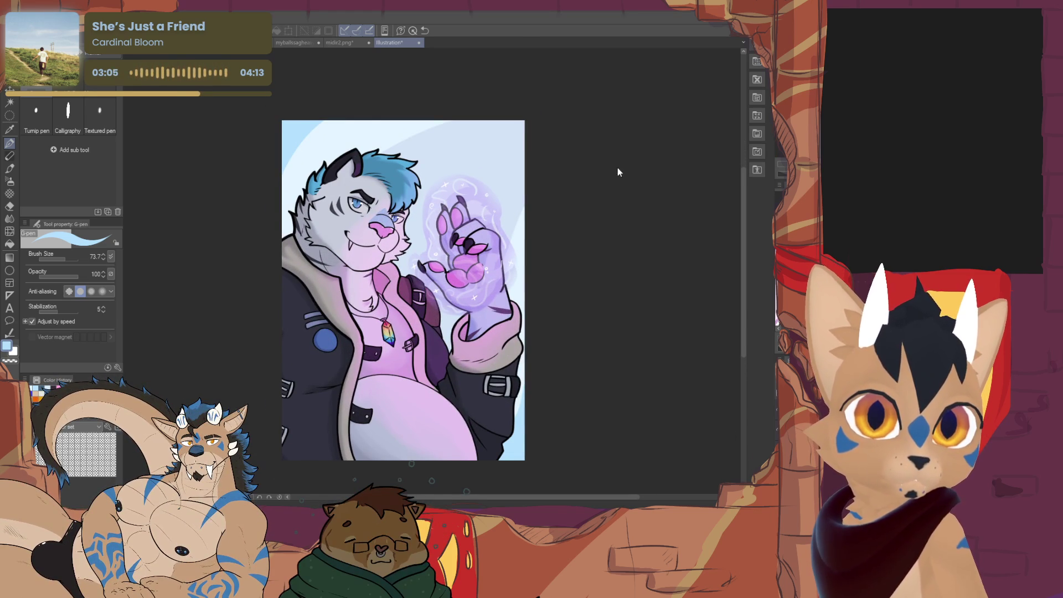
Darken the background to muted blue-grey while keeping the lighter arc shapes.
key("ctrl+z")
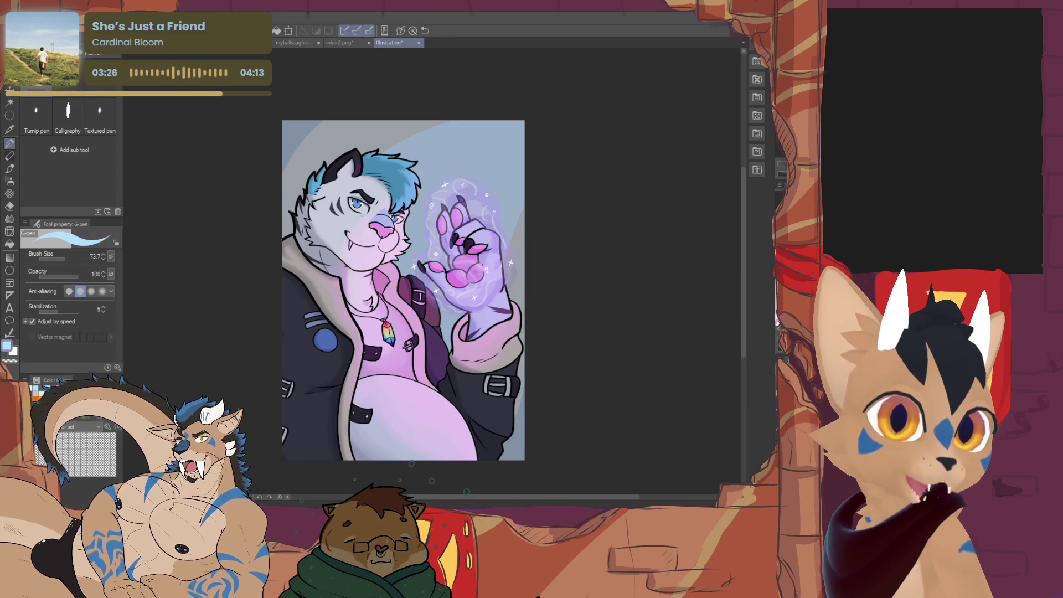
Undo the arc shapes, turn the whole backdrop muted dusty purple, and eyedrop that purple.
key("ctrl+z")
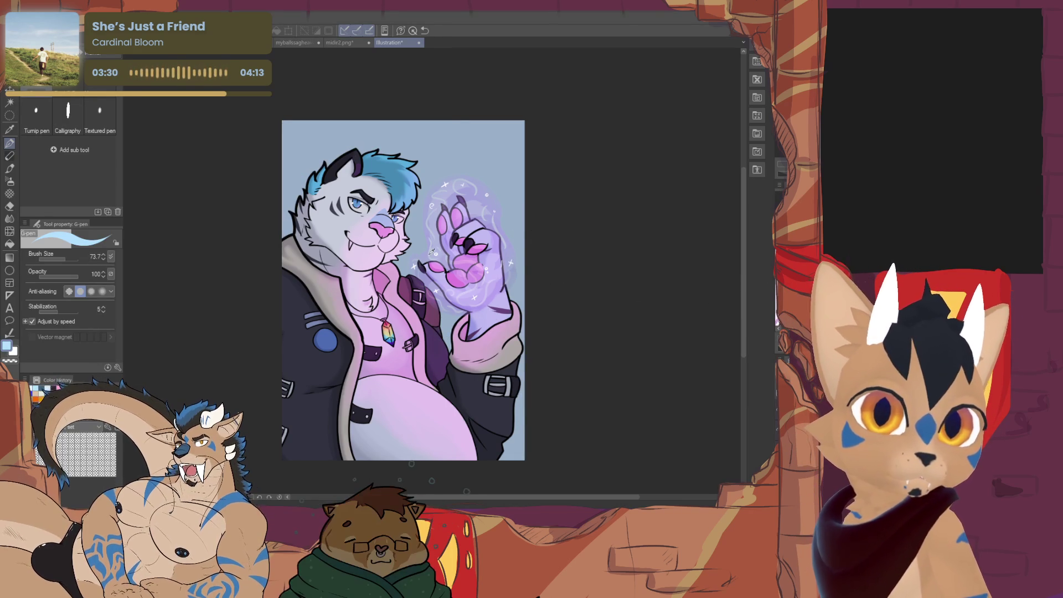
key("ctrl+z")
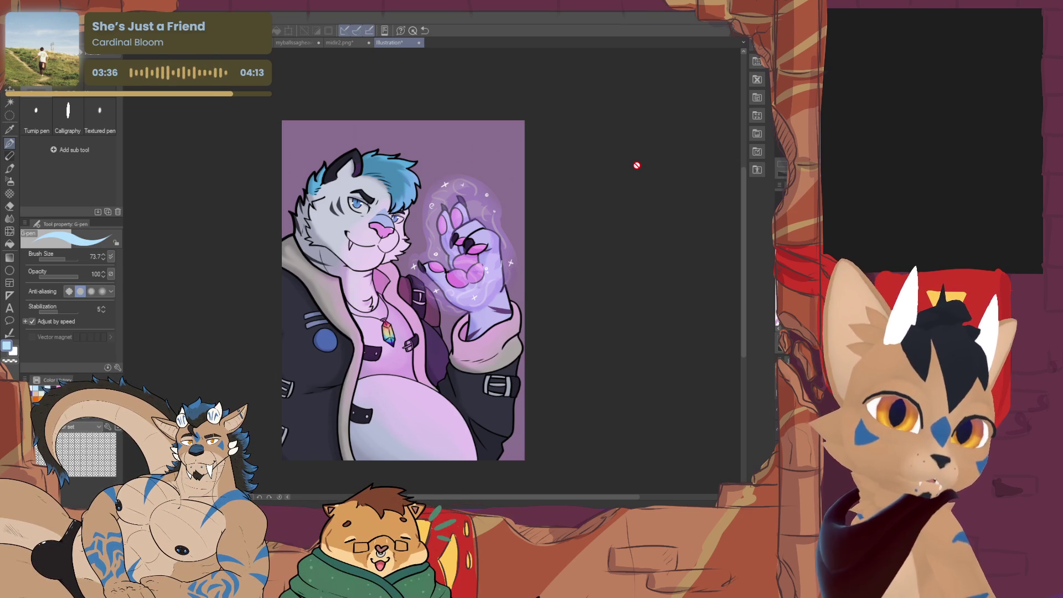
left_click(512, 181, "alt")
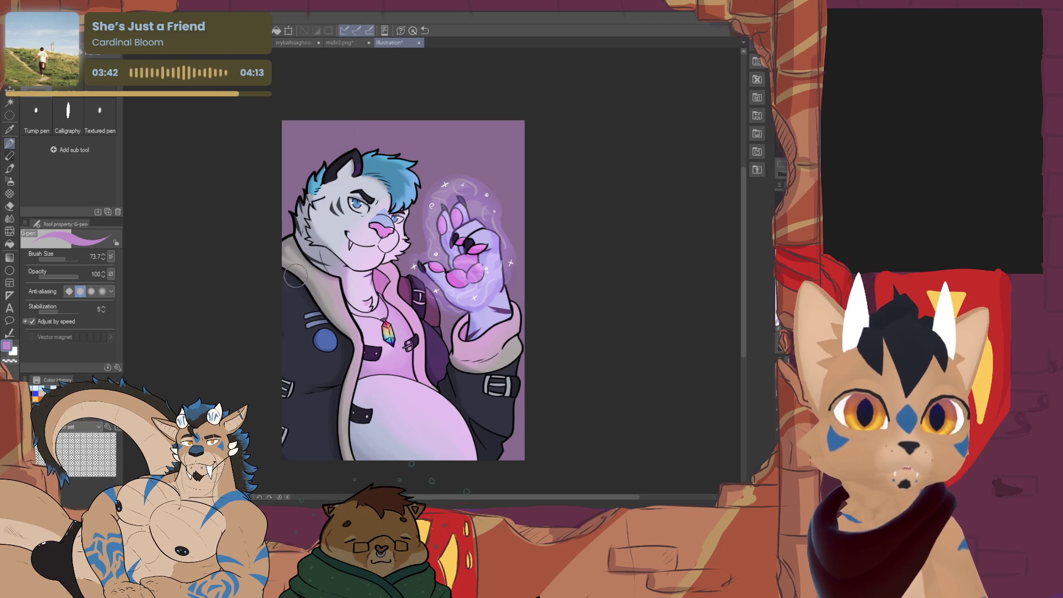
Brush a broad light-purple arc and a darker band down the right side, then sample a purple for painting.
left_click_drag(419, 125, 515, 266)
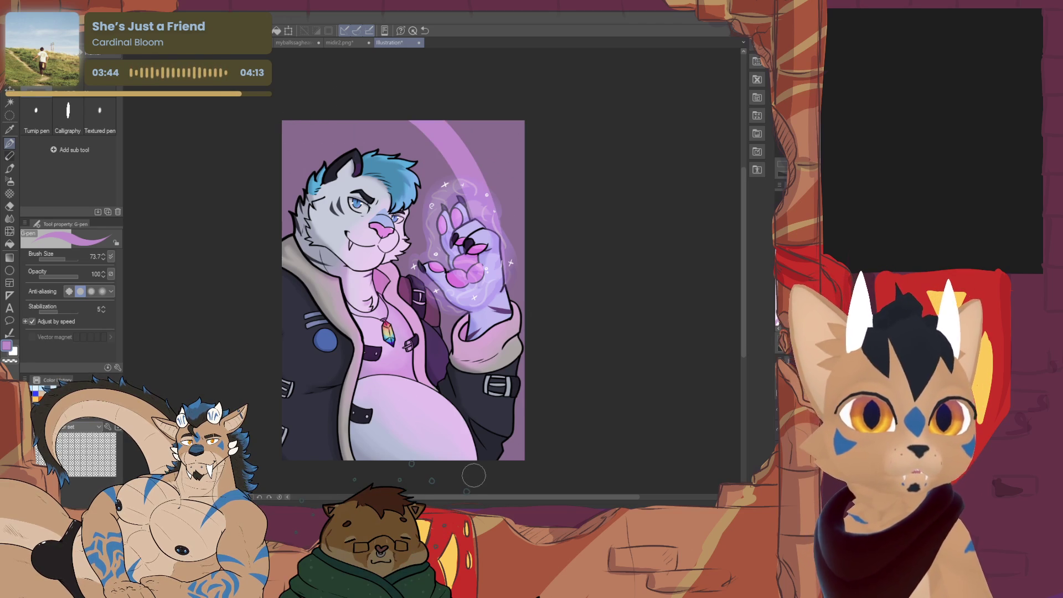
mouse_move(399, 117)
left_mouse_down()
mouse_move(486, 102)
mouse_move(534, 157)
left_mouse_up()
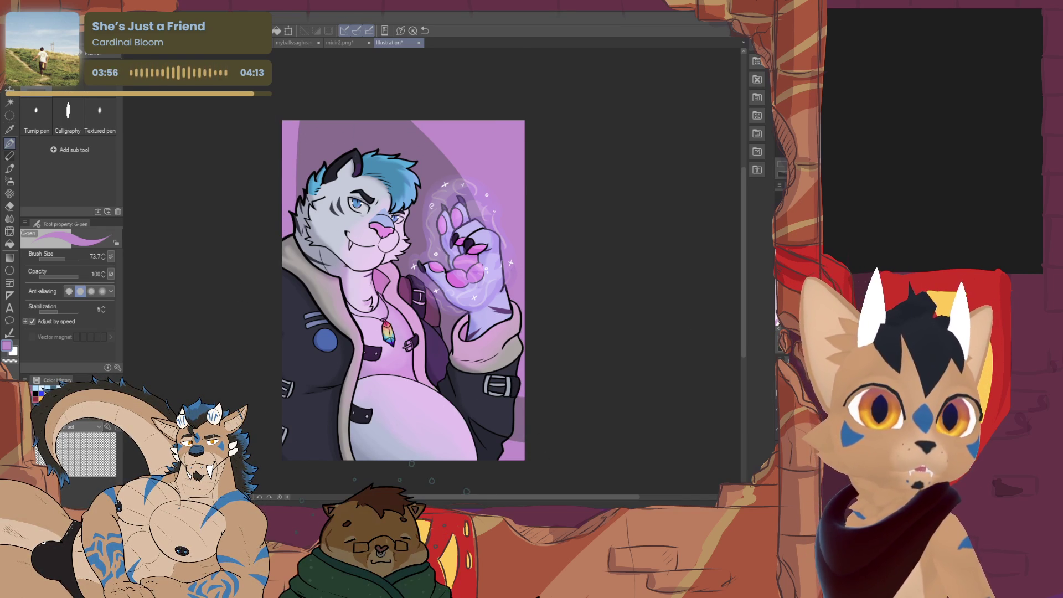
left_click_drag(286, 389, 292, 418)
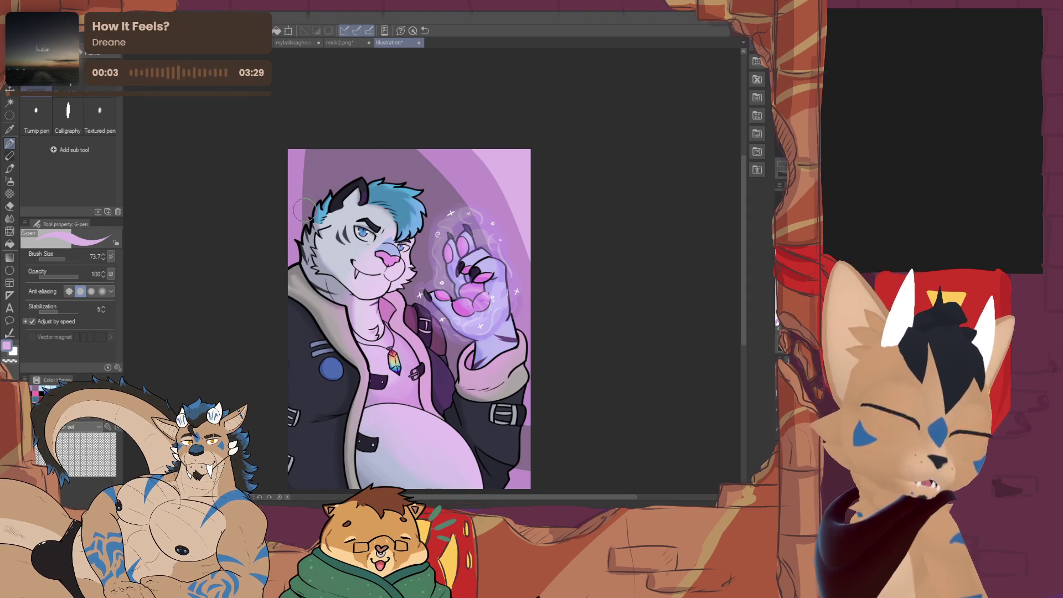
left_click_drag(302, 209, 275, 182)
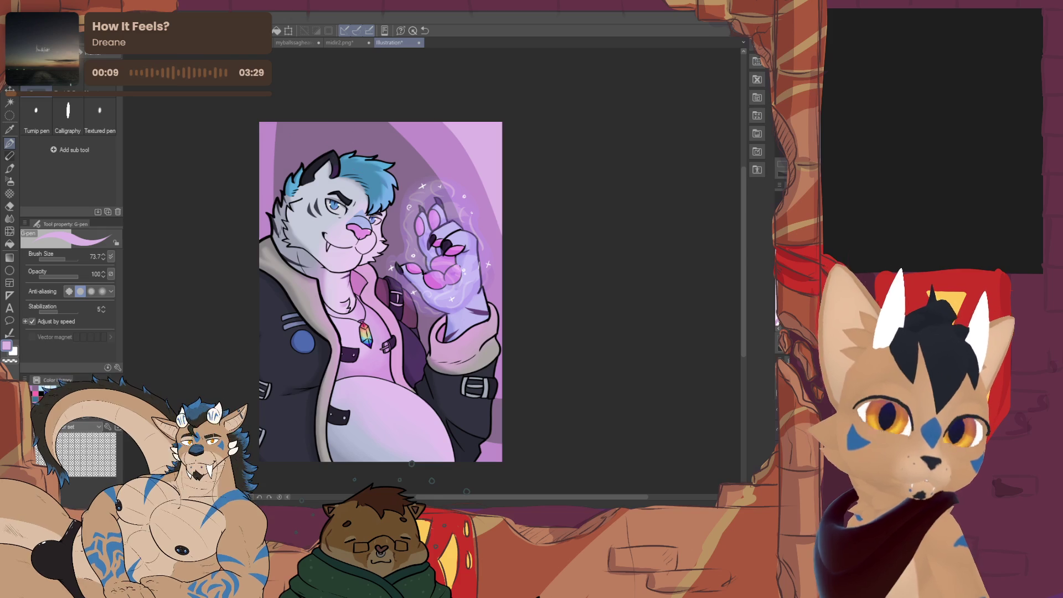
left_click(298, 125, "alt")
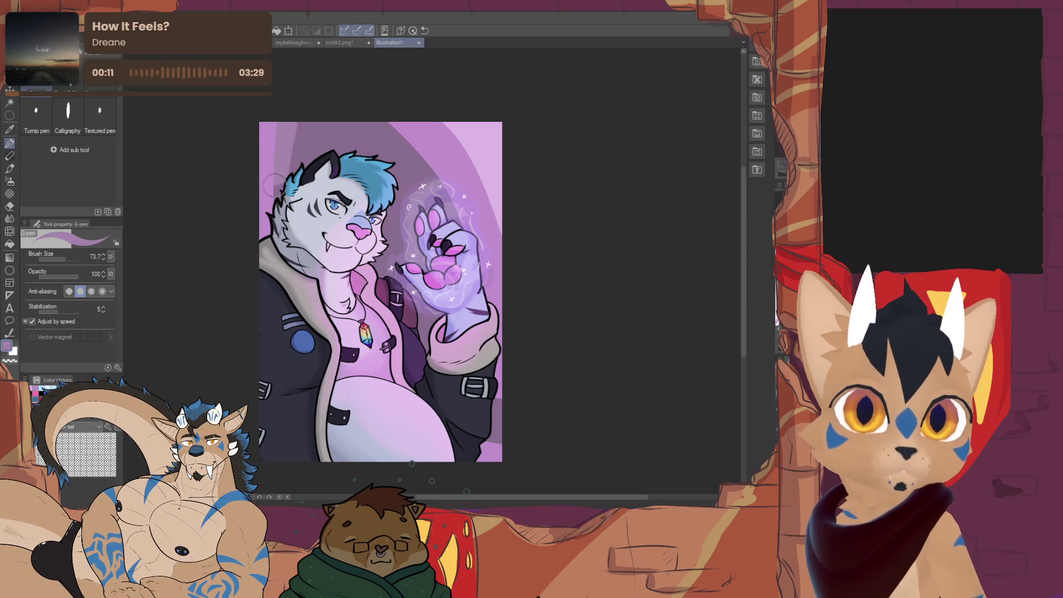
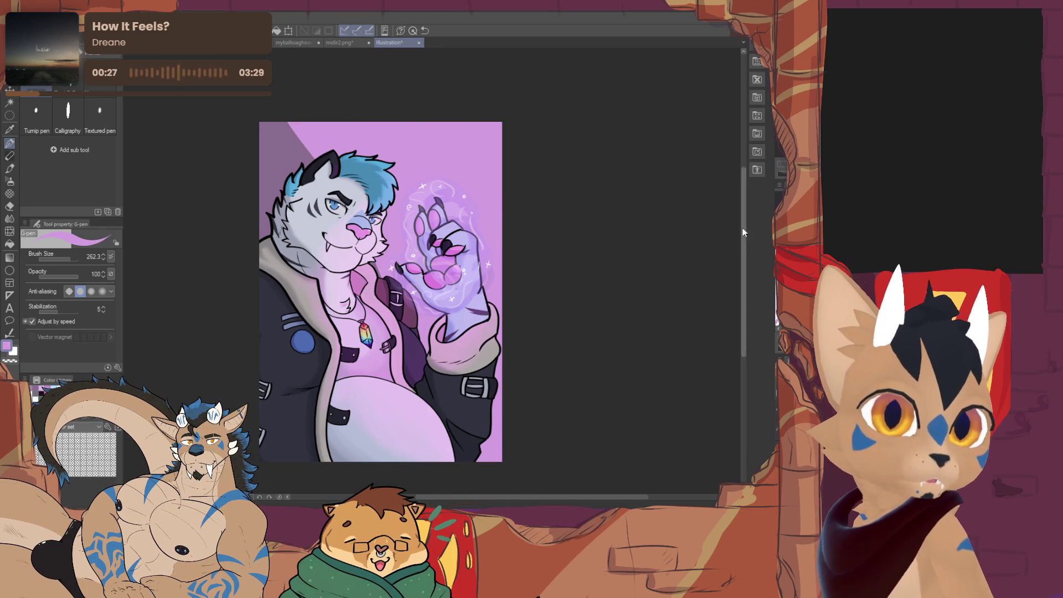
Undo the bright pink background so it returns to muted purple.
key("ctrl+z")
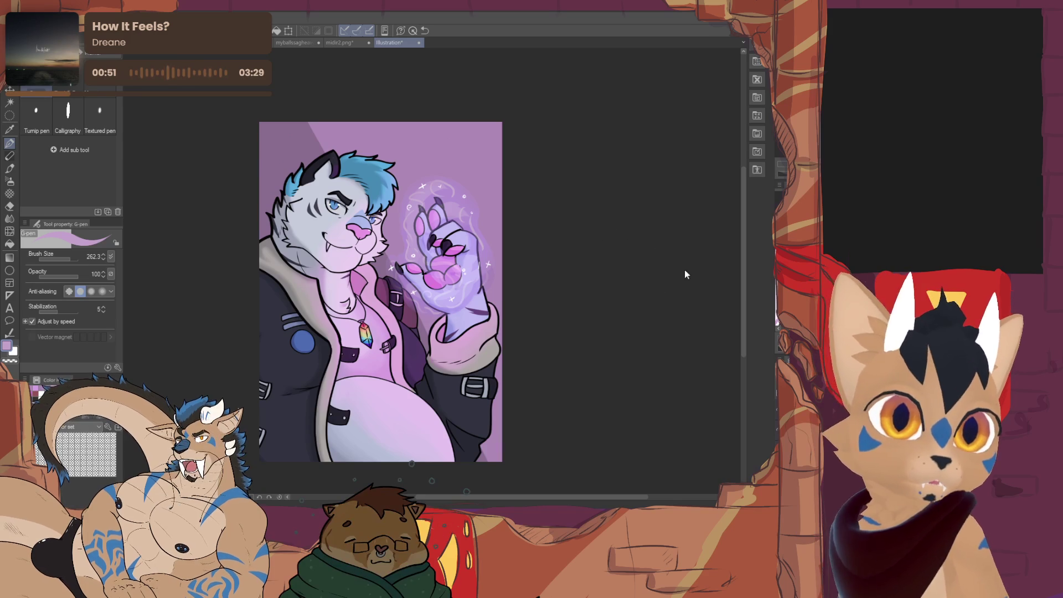
Marquee the artwork with the Rectangle selection, select all, then clear the selection.
left_click(9, 116)
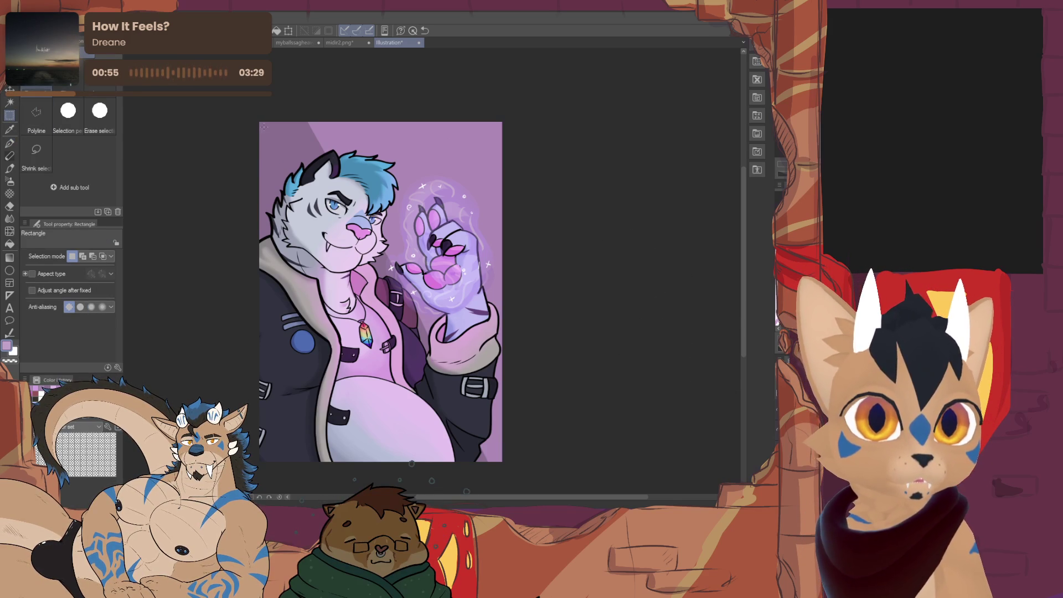
left_click_drag(264, 127, 498, 457)
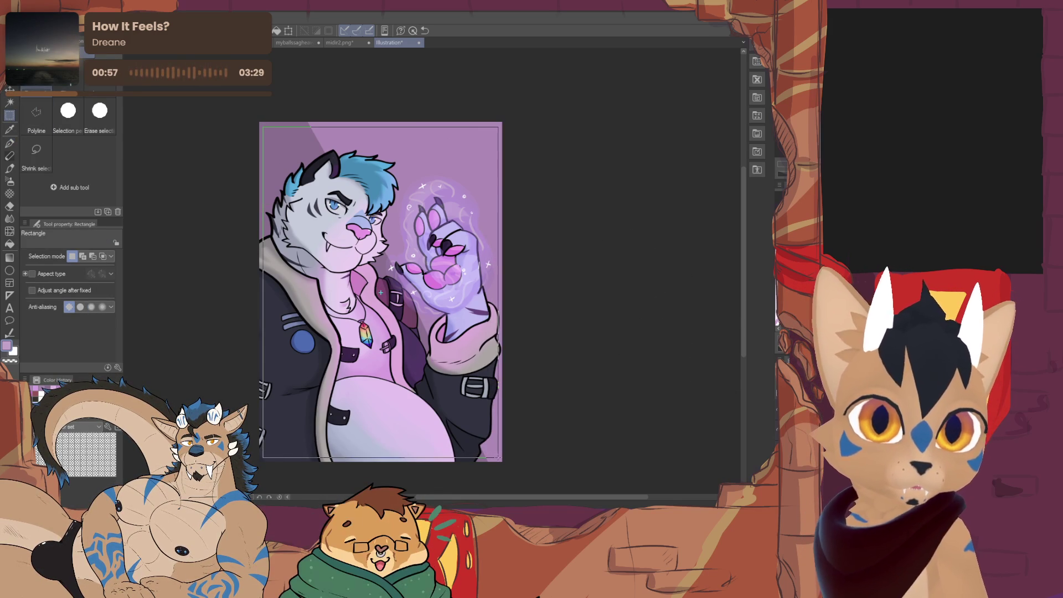
key("ctrl+a")
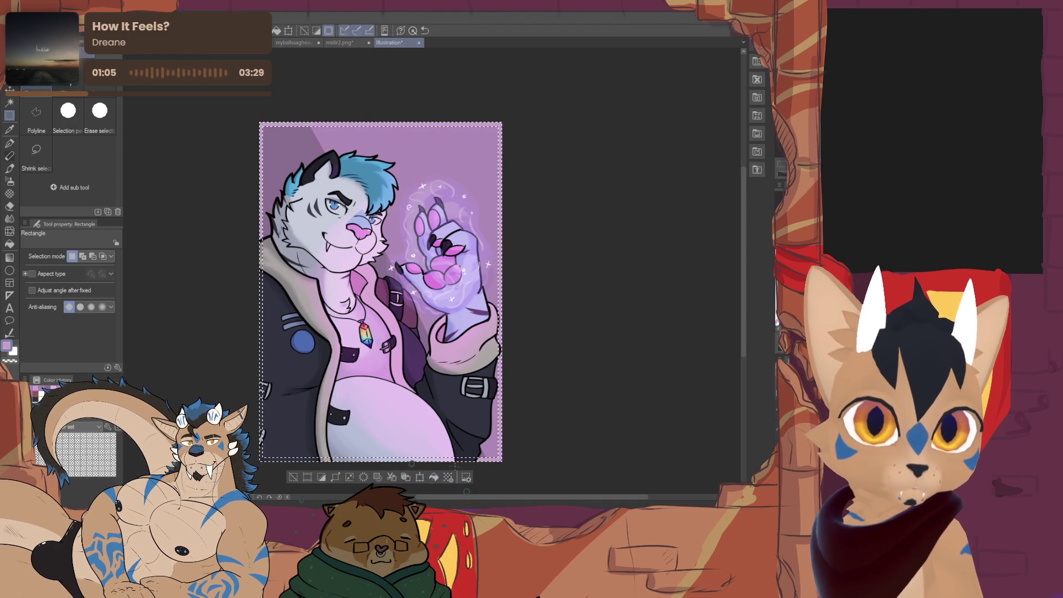
key("ctrl+d")
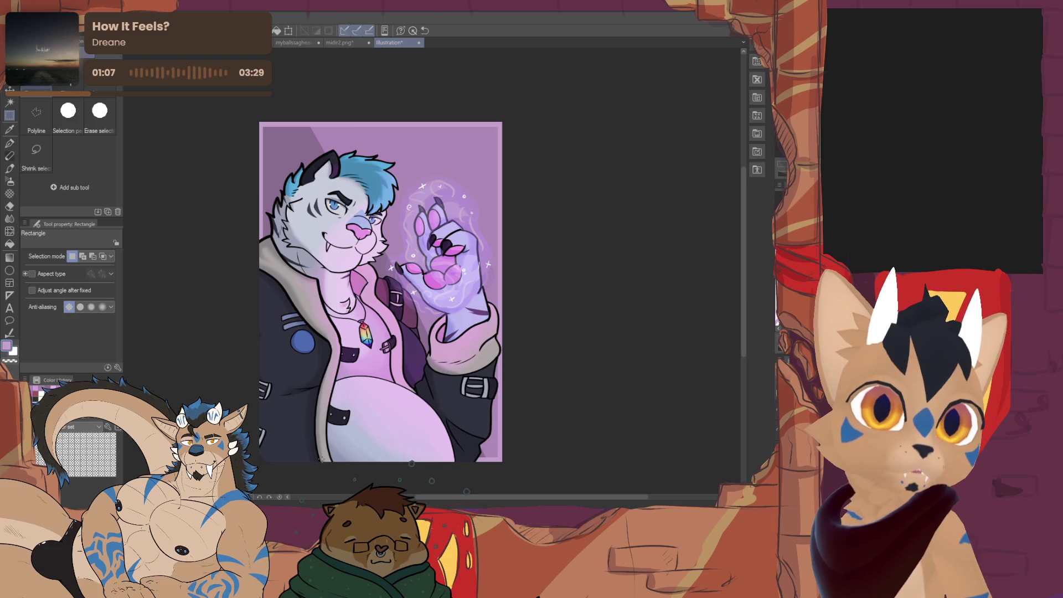
Zoom out to the whole canvas and back in on the artwork.
key("ctrl+minus")
key("ctrl+minus")
key("ctrl+minus")
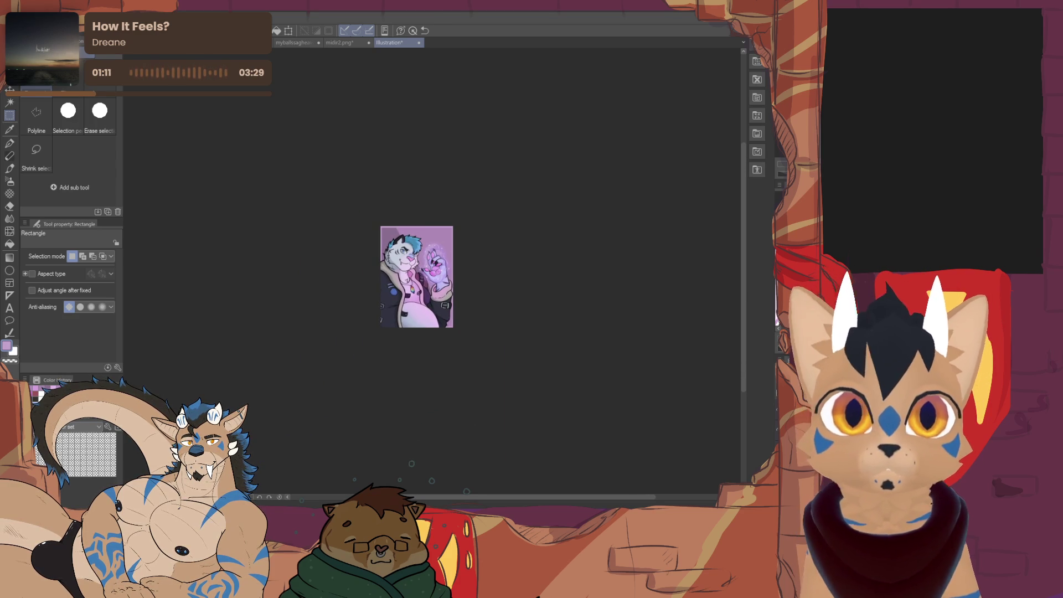
key("ctrl+plus")
key("ctrl+plus")
key("ctrl+plus")
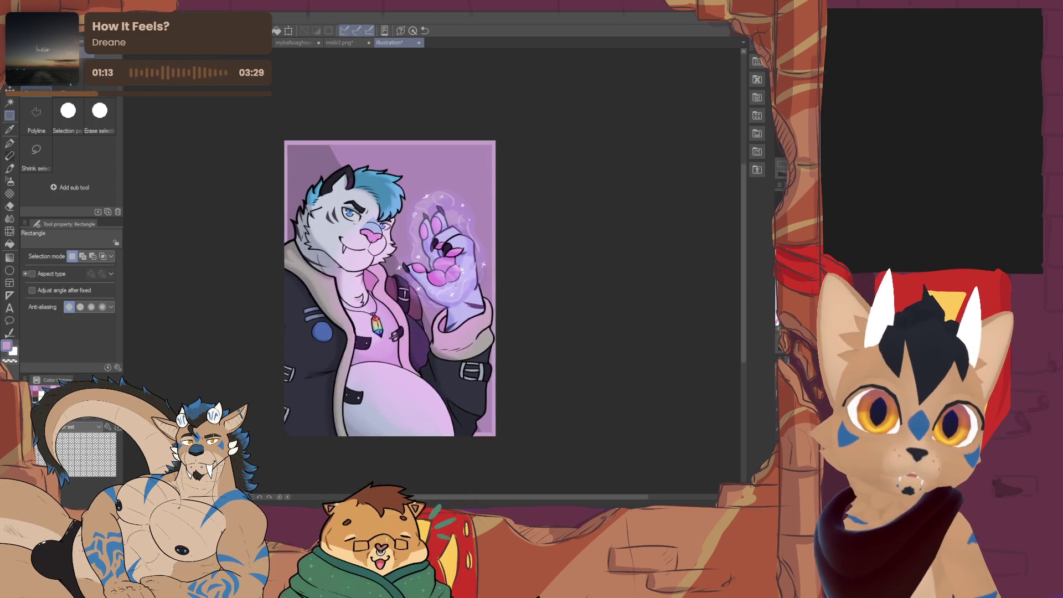
key("ctrl+plus")
key("ctrl+minus")
key("ctrl+plus")
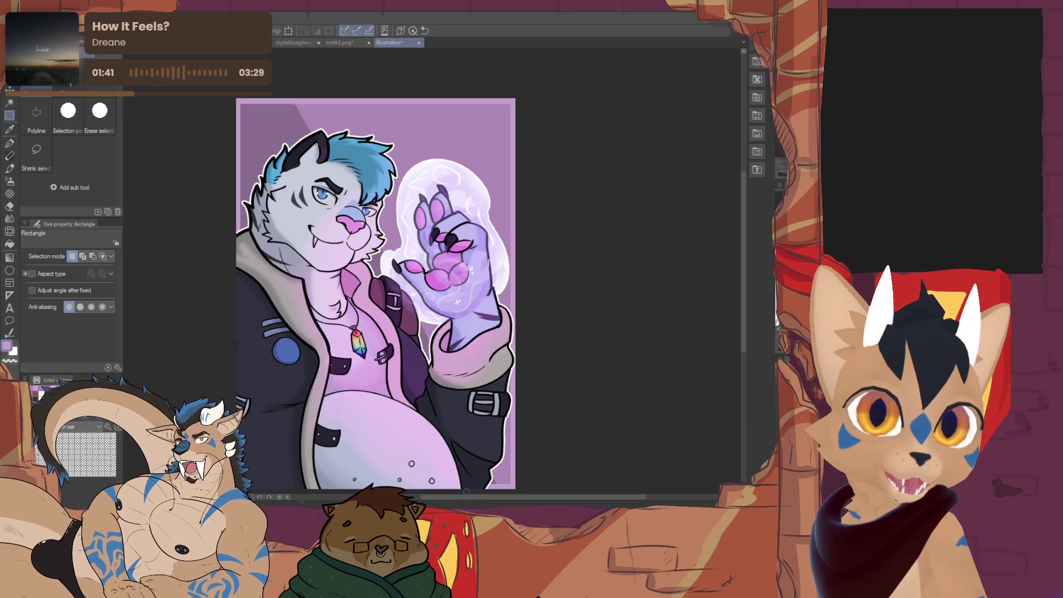
Compare undo/redo versions, ending with the paw's white bubble outline and bottom bubbles removed.
key("ctrl+y")
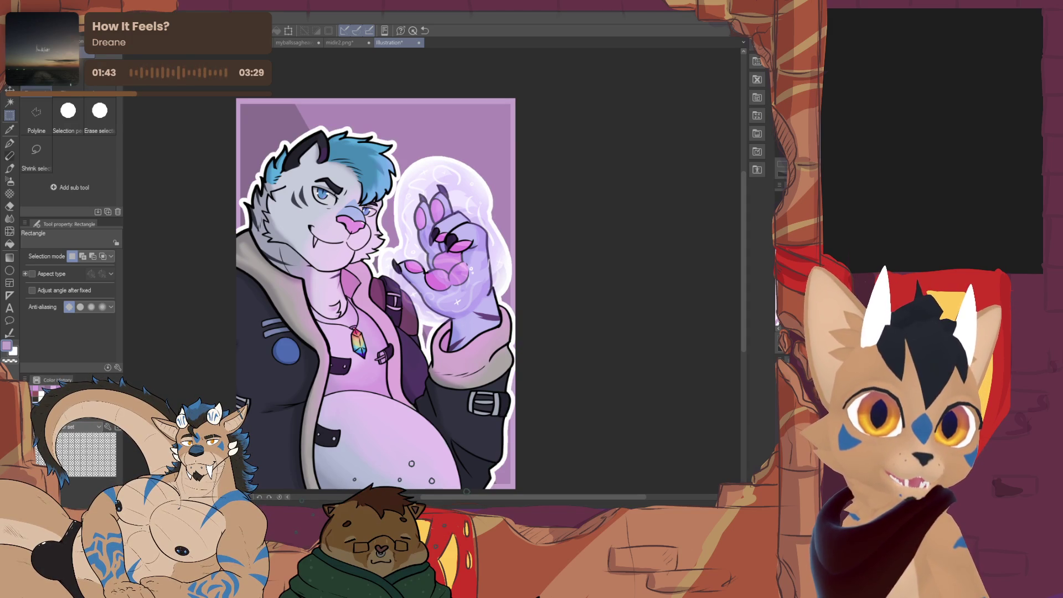
key("ctrl+z")
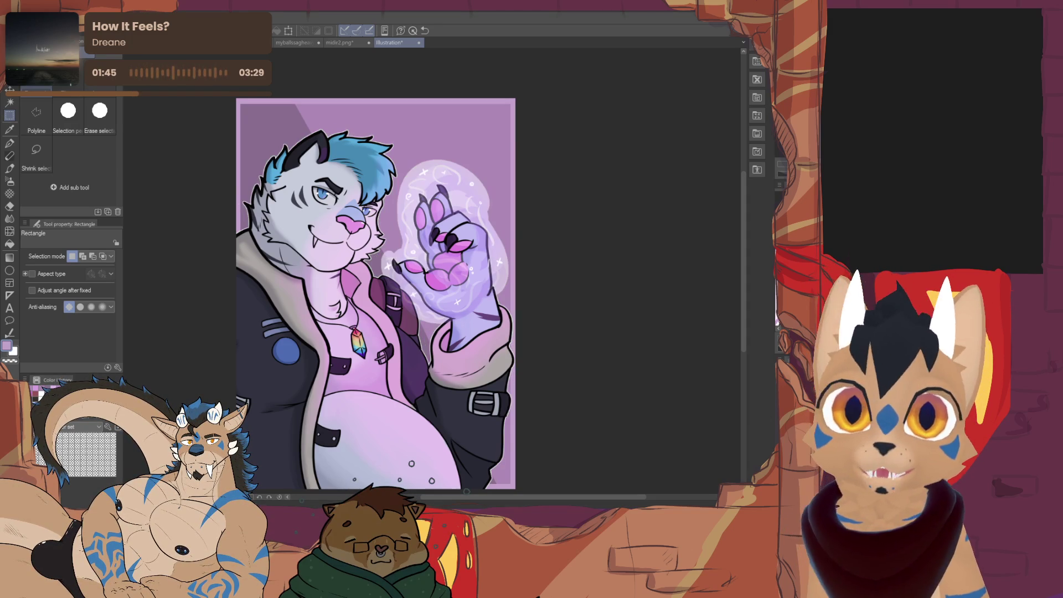
key("ctrl+y")
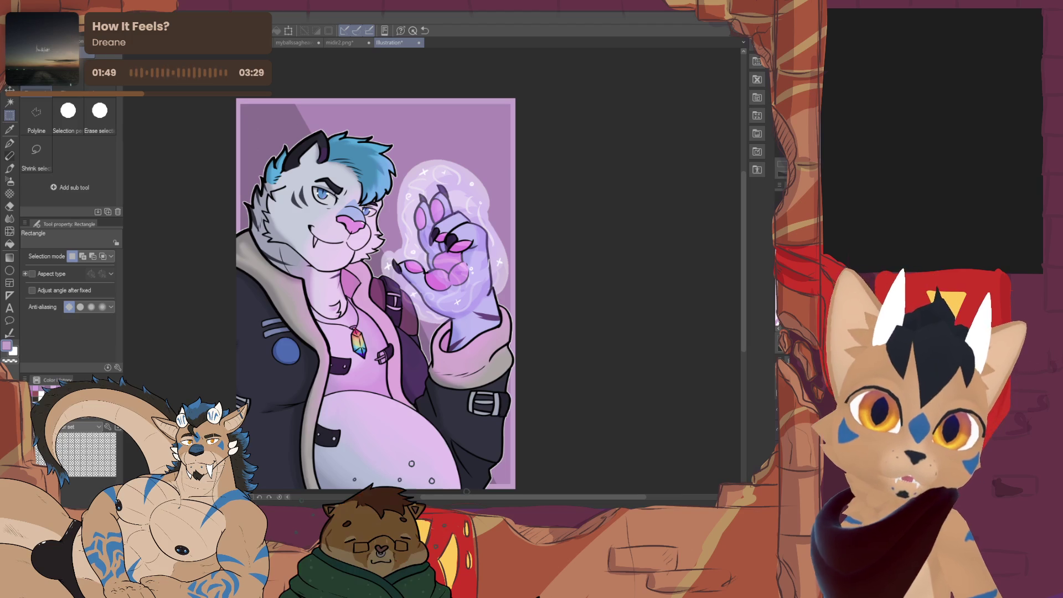
key("ctrl+z")
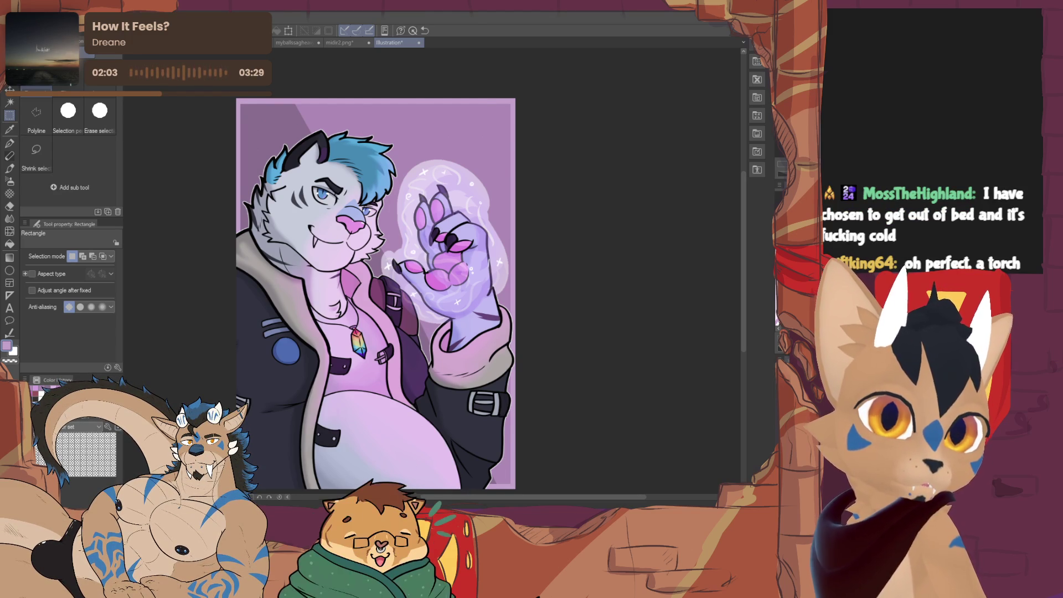
key("ctrl+z")
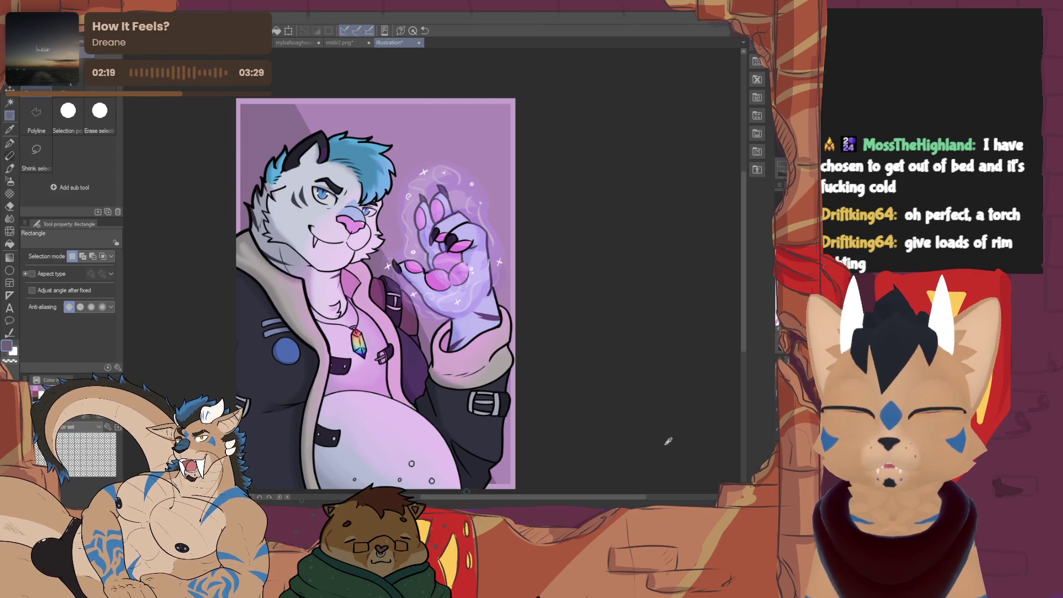
Return to the G-pen and lower its brush size to 20.7.
left_click(10, 142)
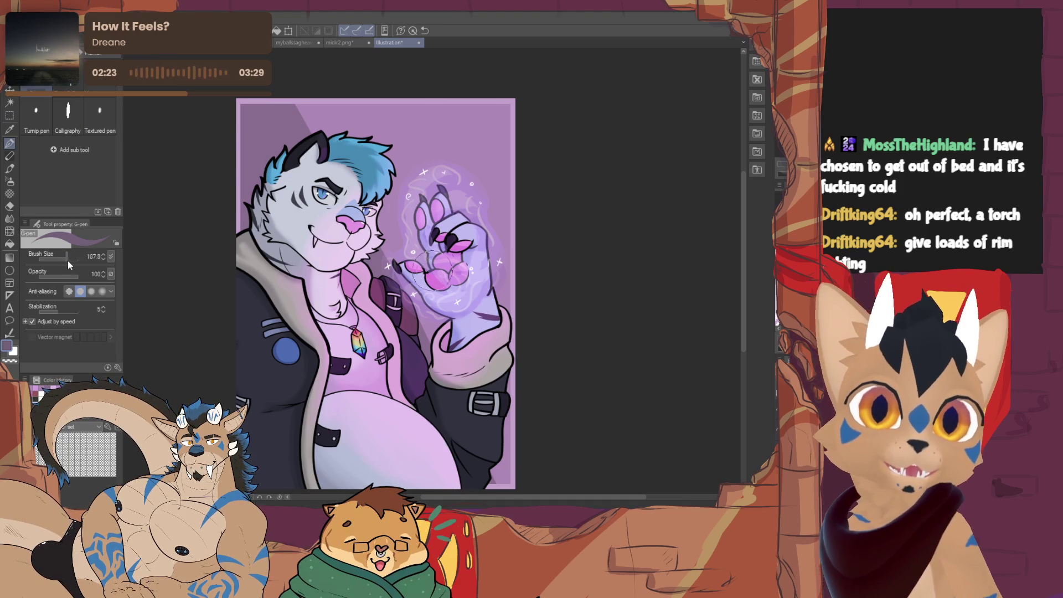
left_click_drag(60, 258, 55, 260)
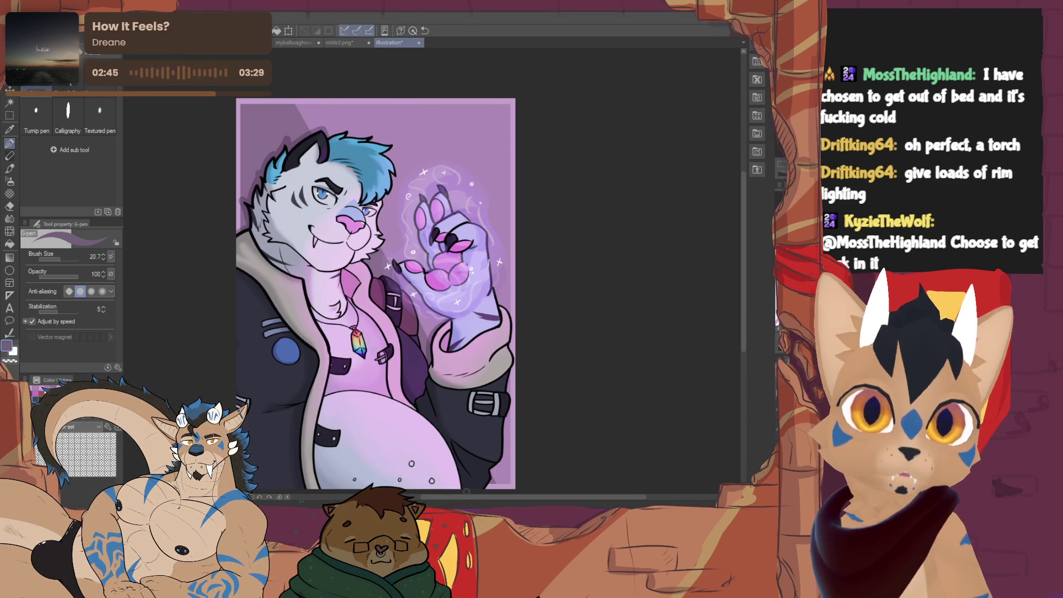
key("ctrl+0")
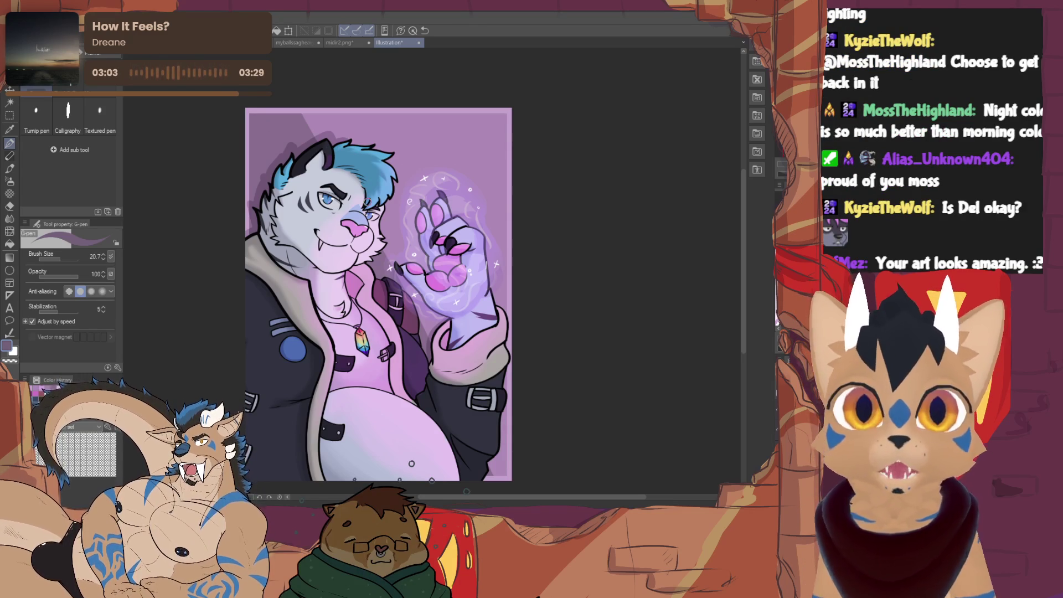
left_click_drag(378, 292, 380, 290)
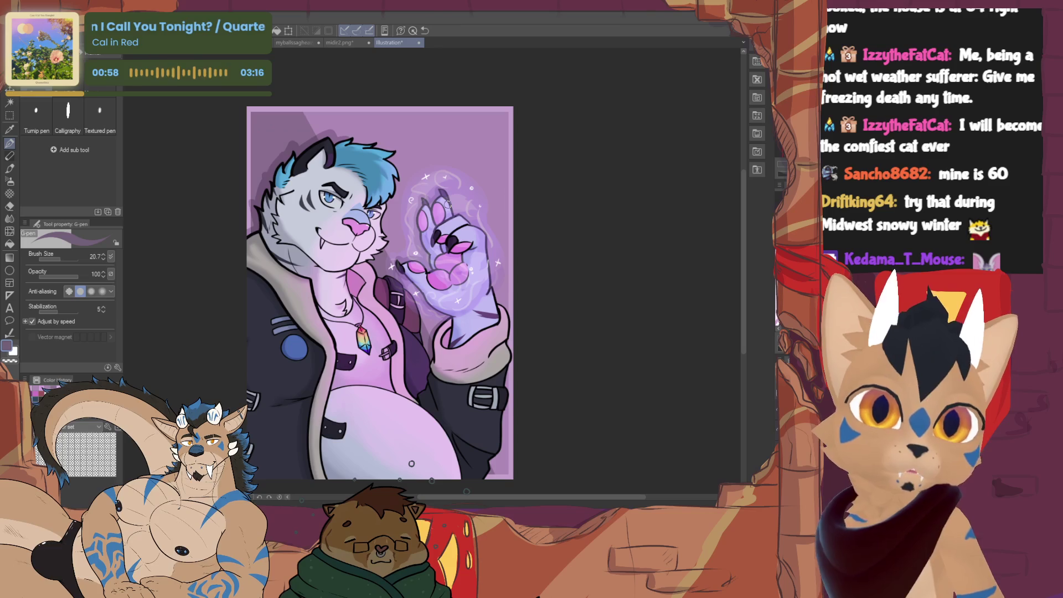
Switch to white colour and the Wet blotting brush thinned to size 7.5.
key("x")
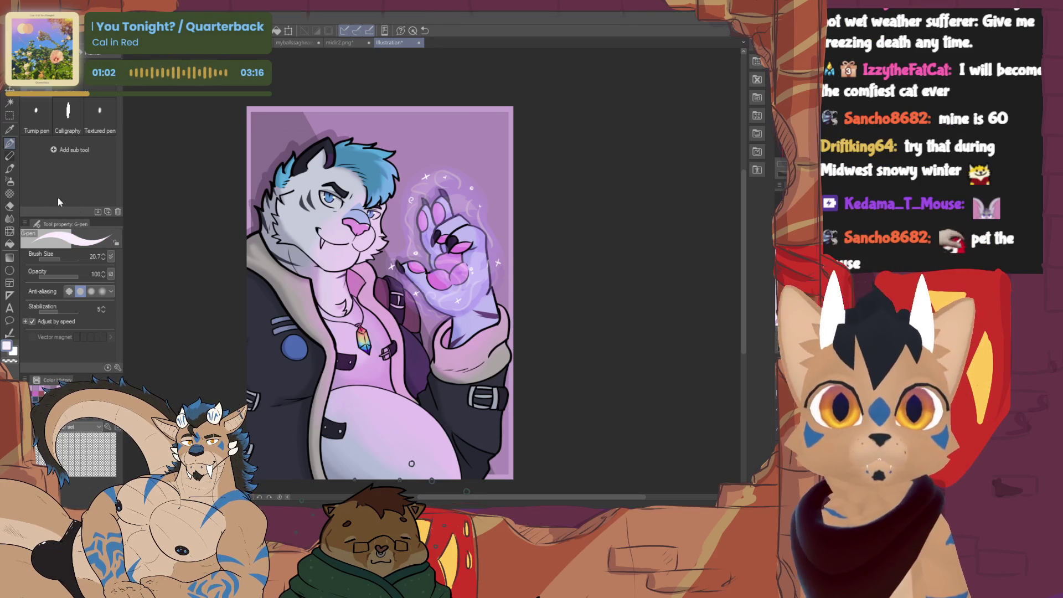
key("b")
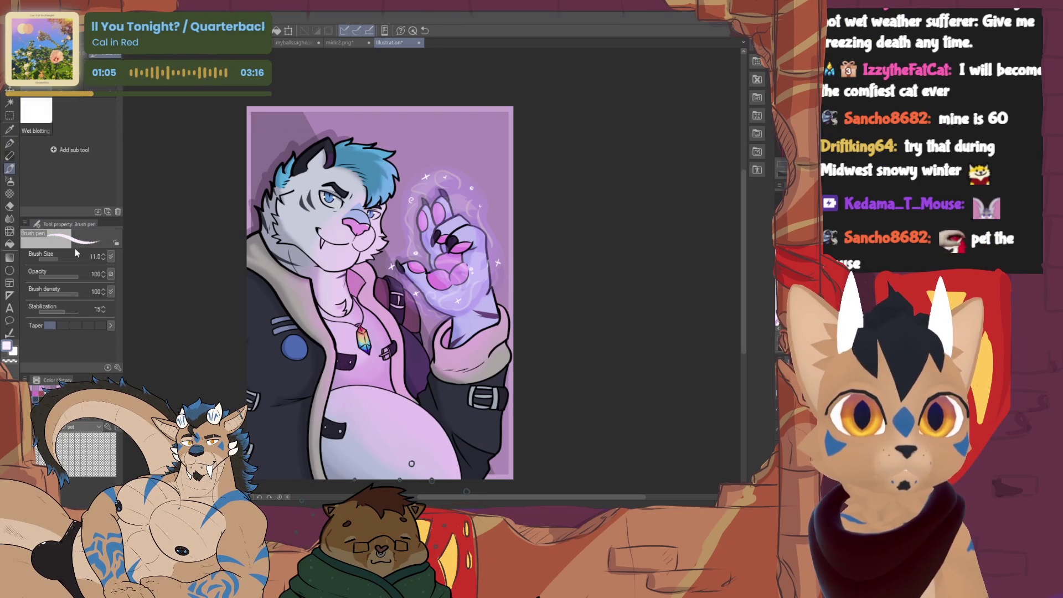
key("bracketleft")
key("bracketleft")
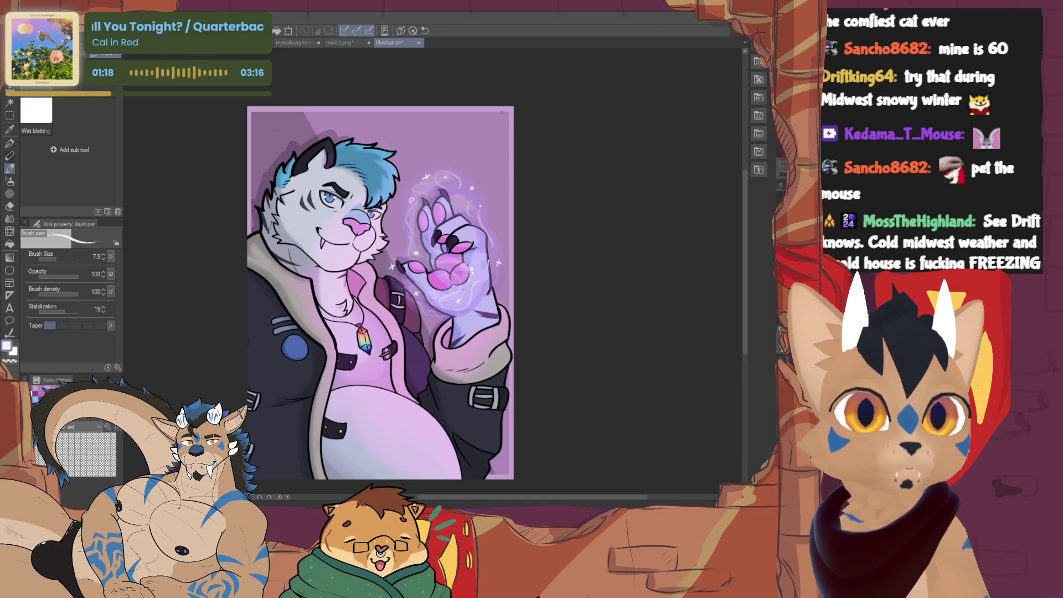
Paint a white swirl in the top-right background, then undo it to a faint version.
left_click_drag(472, 140, 488, 114)
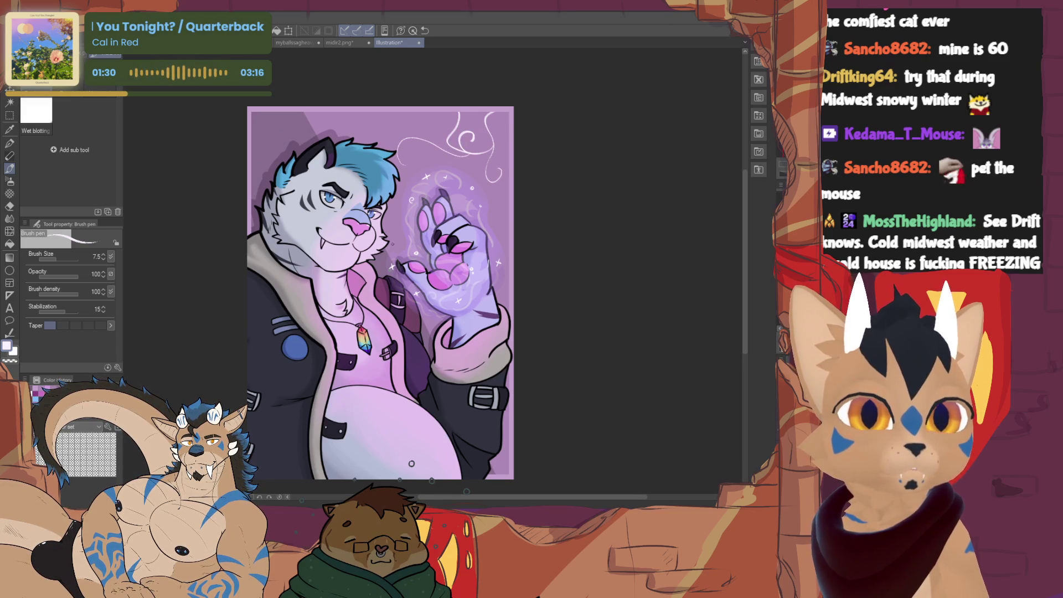
key("ctrl+z")
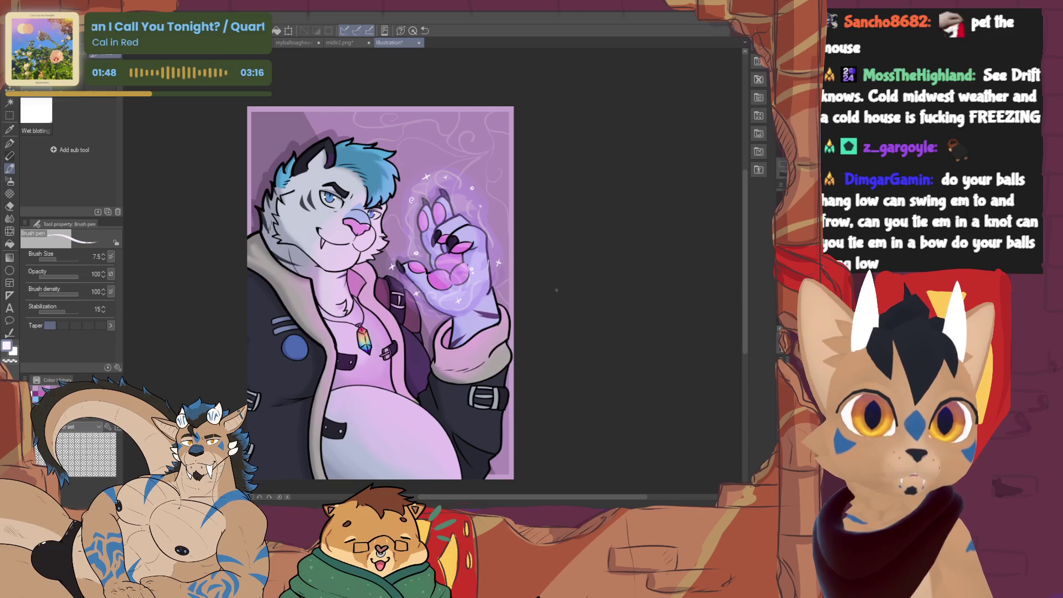
left_click_drag(545, 294, 569, 336)
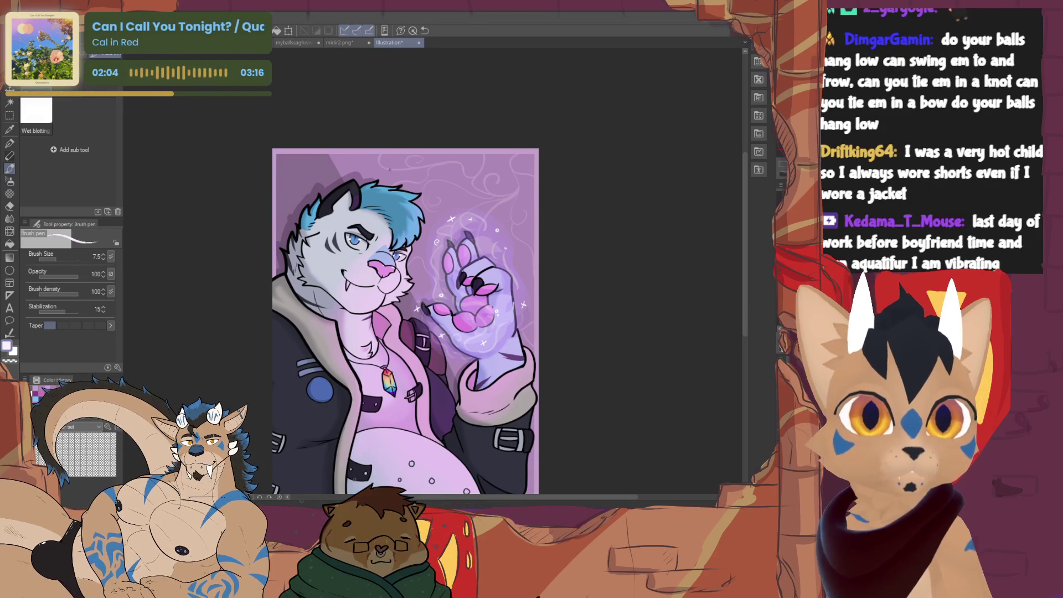
Undo the old large white swirls and enlarge the brush for new ones.
mouse_move(406, 321)
left_mouse_down()
mouse_move(386, 291)
mouse_move(394, 298)
left_mouse_up()
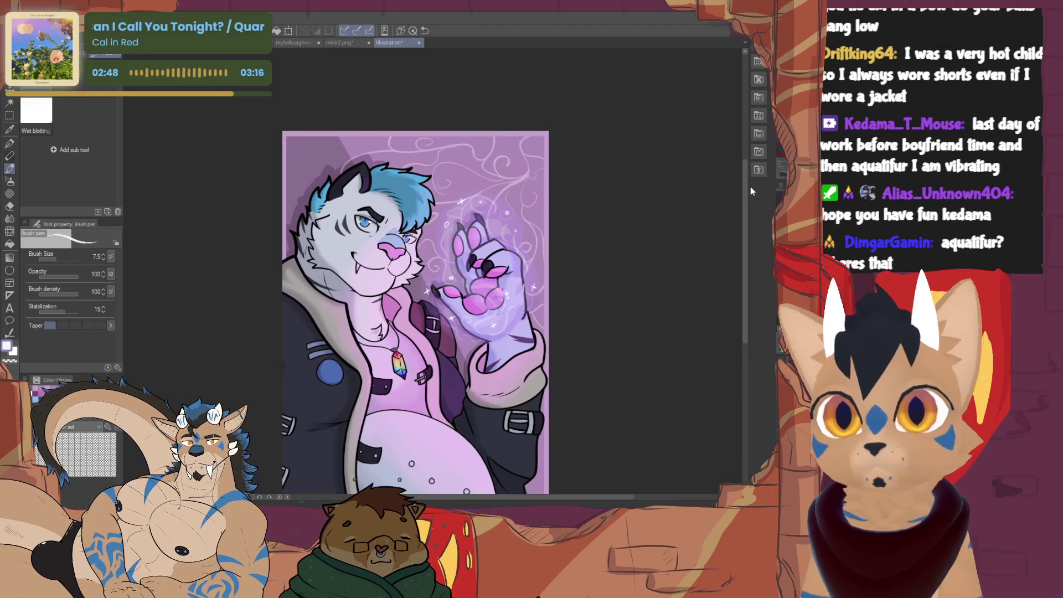
key("e")
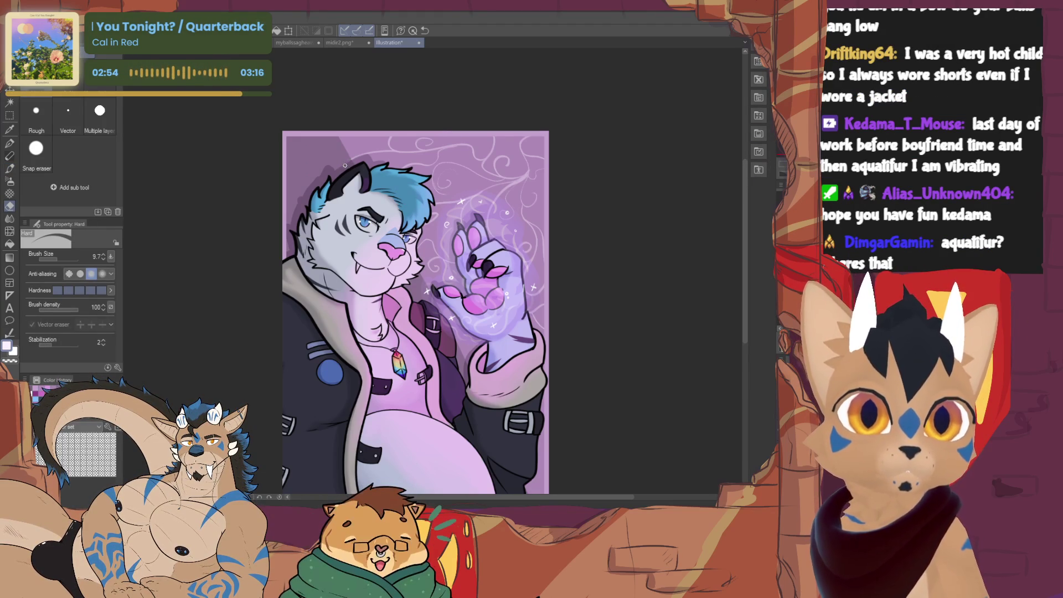
key("b")
scroll(399, 308, "down", 2)
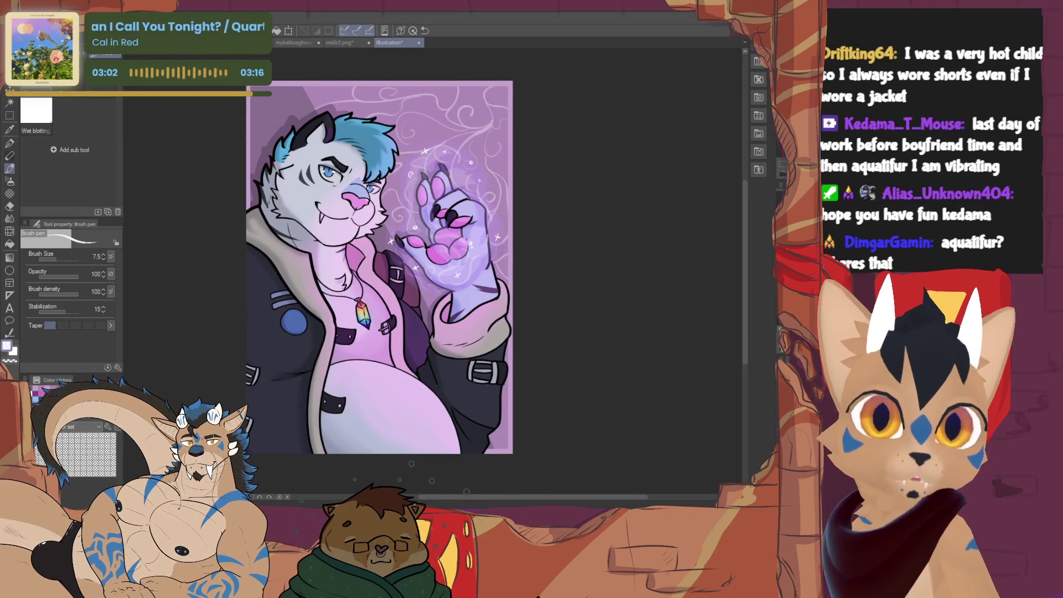
key("ctrl+z")
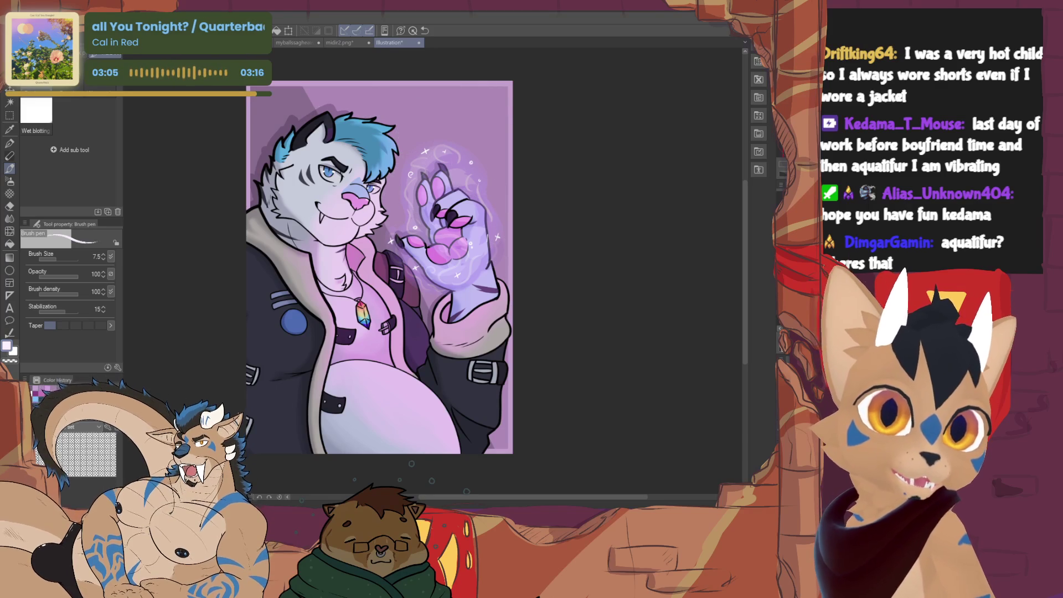
key("bracketright")
Draw white swirls across the top and right edge, then undo them.
left_click_drag(507, 85, 392, 141)
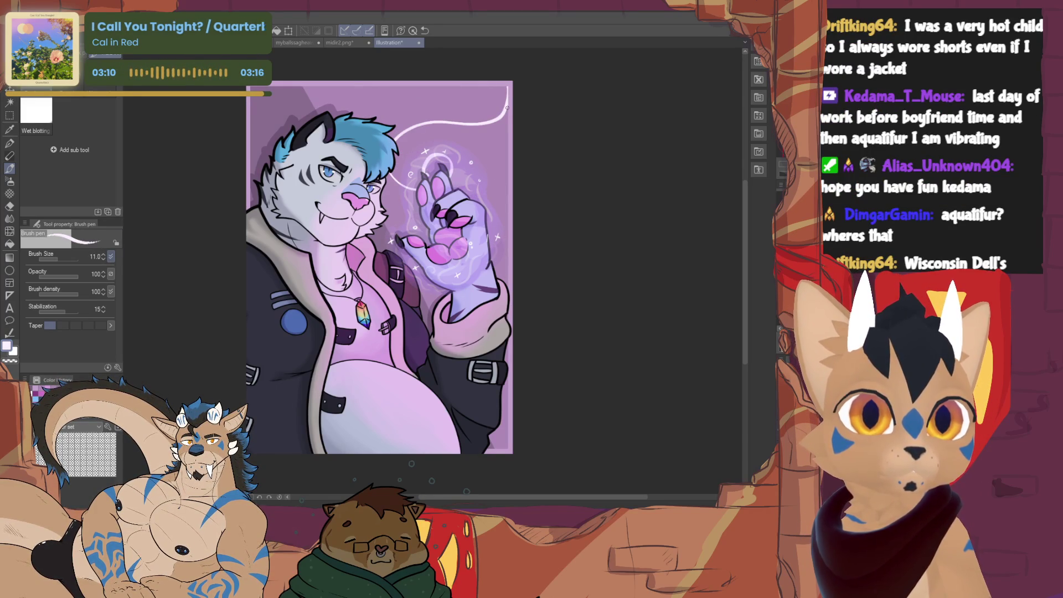
left_click_drag(498, 108, 504, 241)
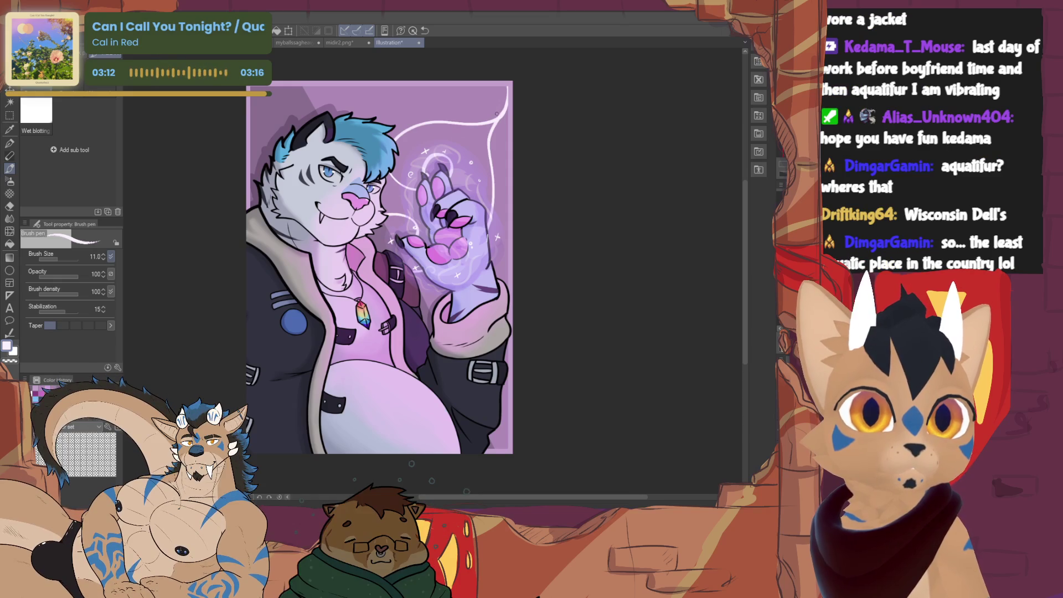
left_click_drag(502, 103, 453, 118)
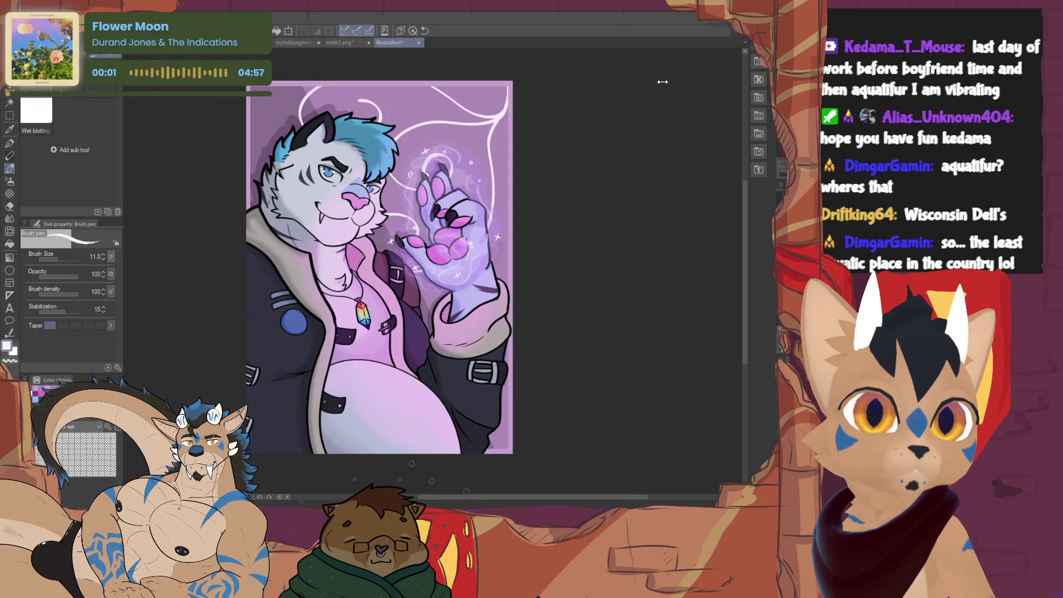
key("ctrl+z")
key("ctrl+z")
key("ctrl+z")
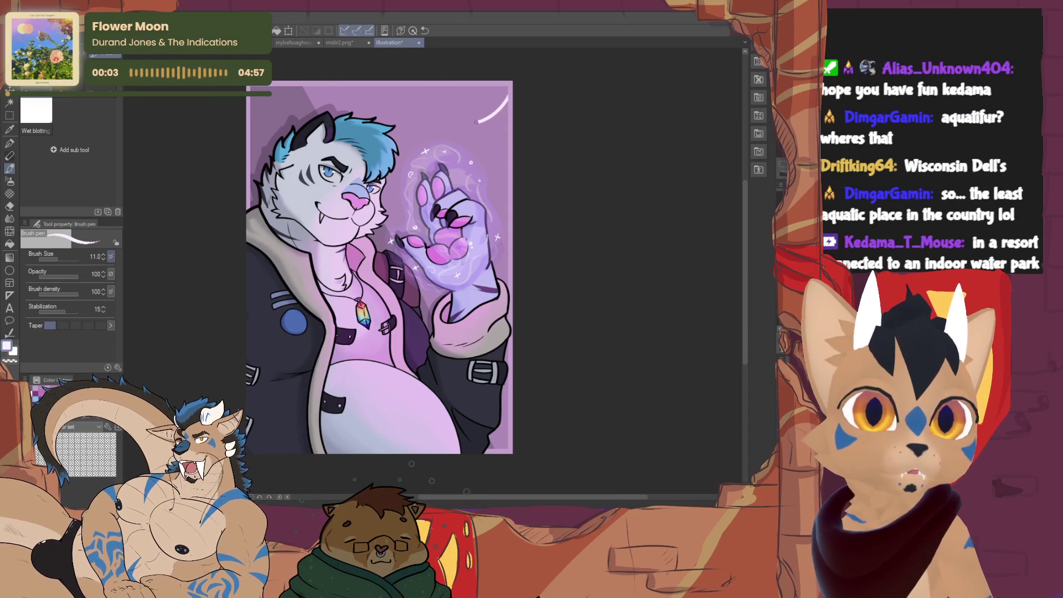
Redraw white swirls across the top, around the glowing hand and a right-edge accent.
left_click_drag(484, 118, 349, 107)
left_click_drag(399, 125, 425, 158)
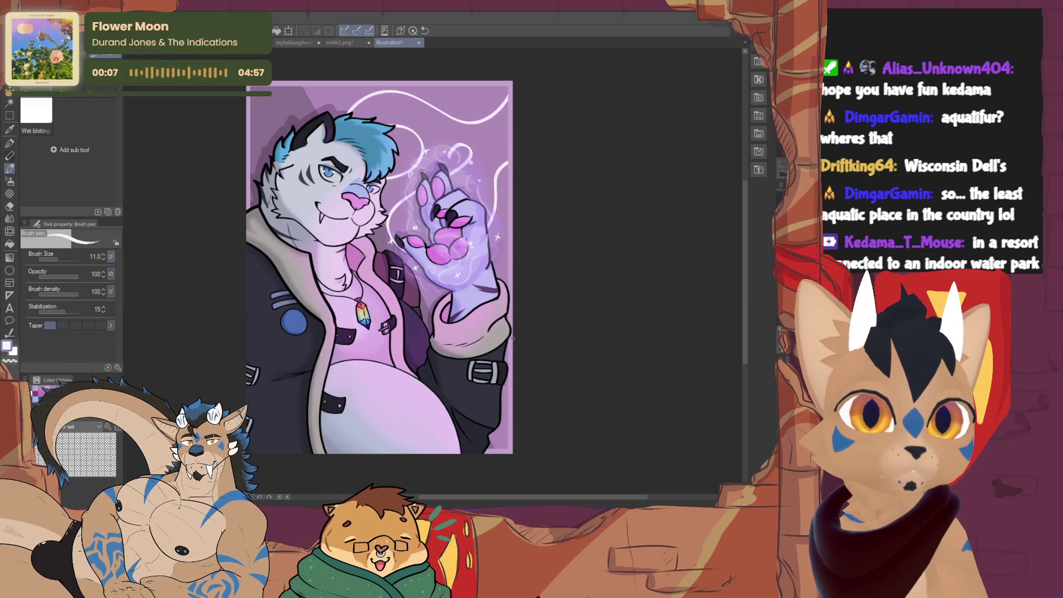
left_click_drag(508, 384, 498, 391)
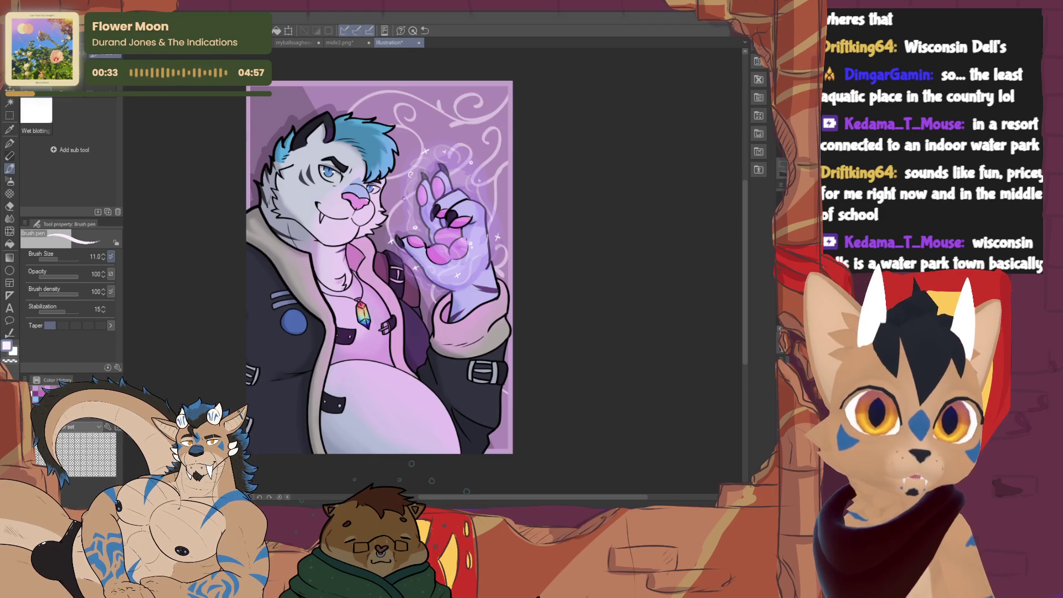
left_click_drag(379, 267, 418, 355)
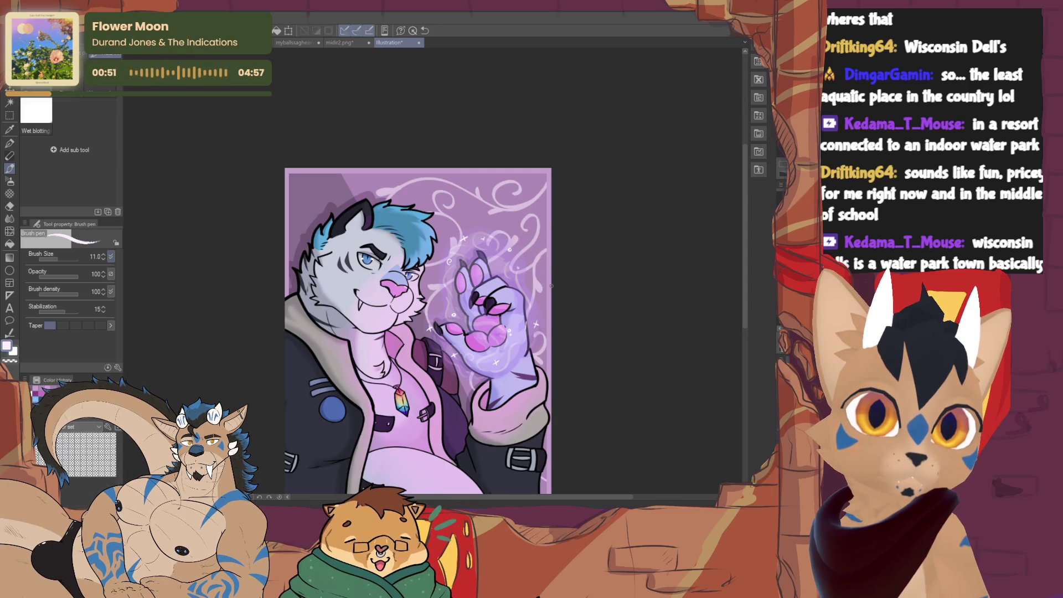
scroll(418, 333, "up", 3)
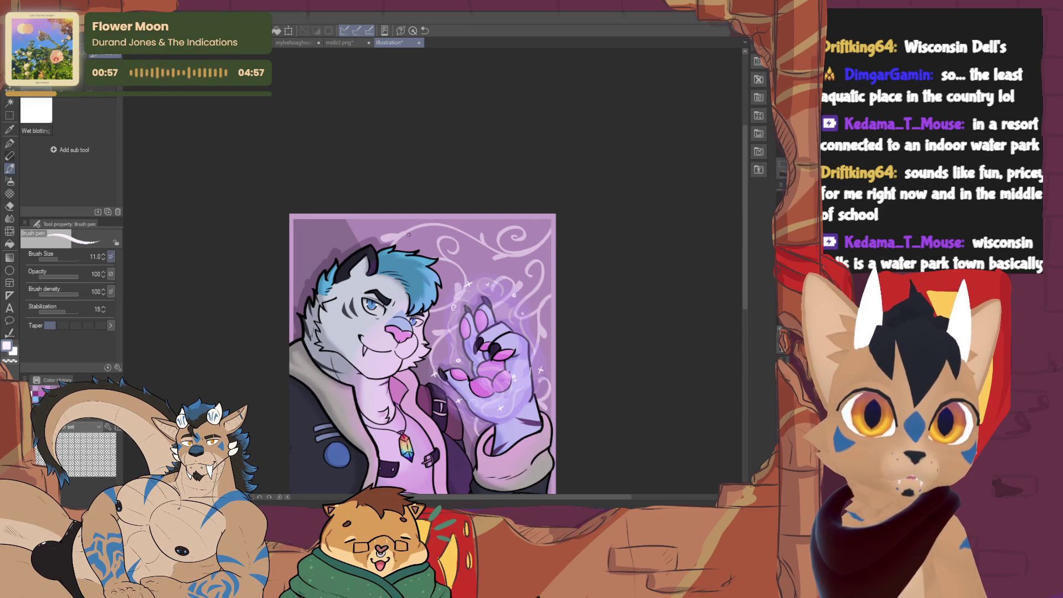
key("e")
key("b")
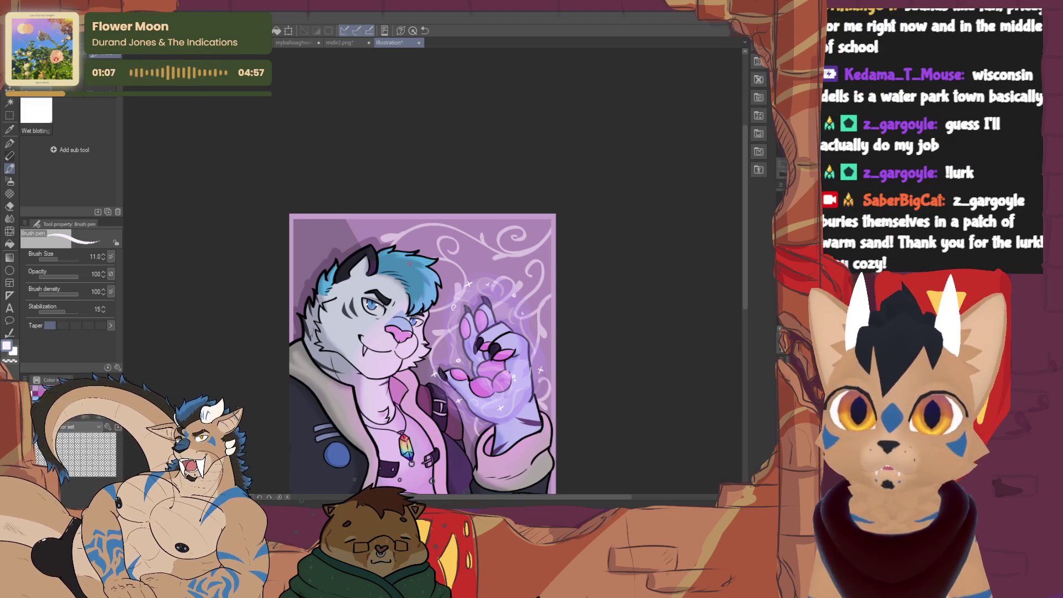
mouse_move(423, 353)
left_mouse_down()
mouse_move(377, 320)
mouse_move(363, 291)
mouse_move(379, 281)
mouse_move(438, 330)
left_mouse_up()
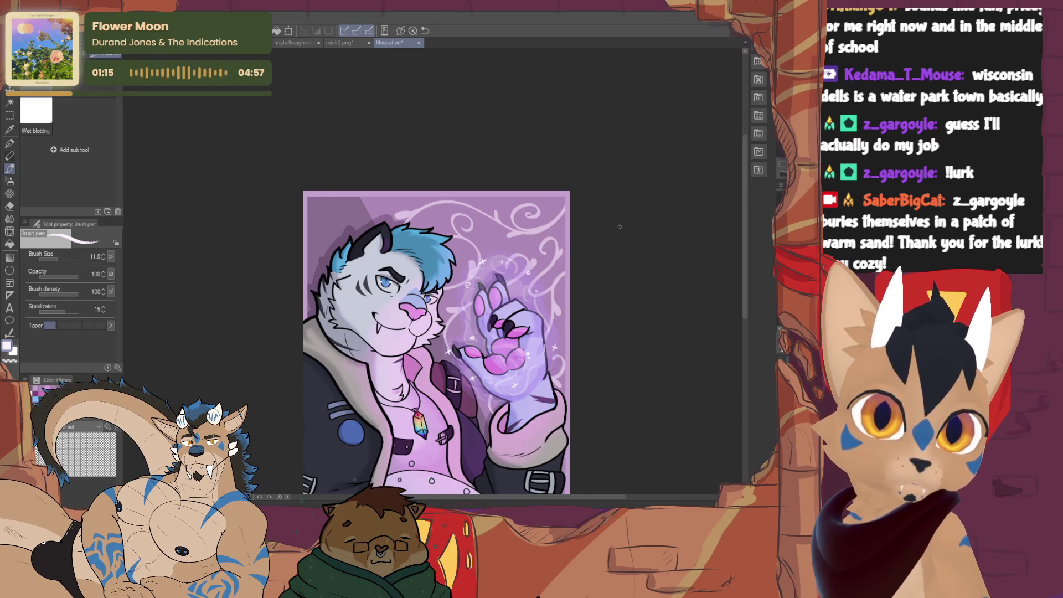
left_click_drag(619, 227, 626, 219)
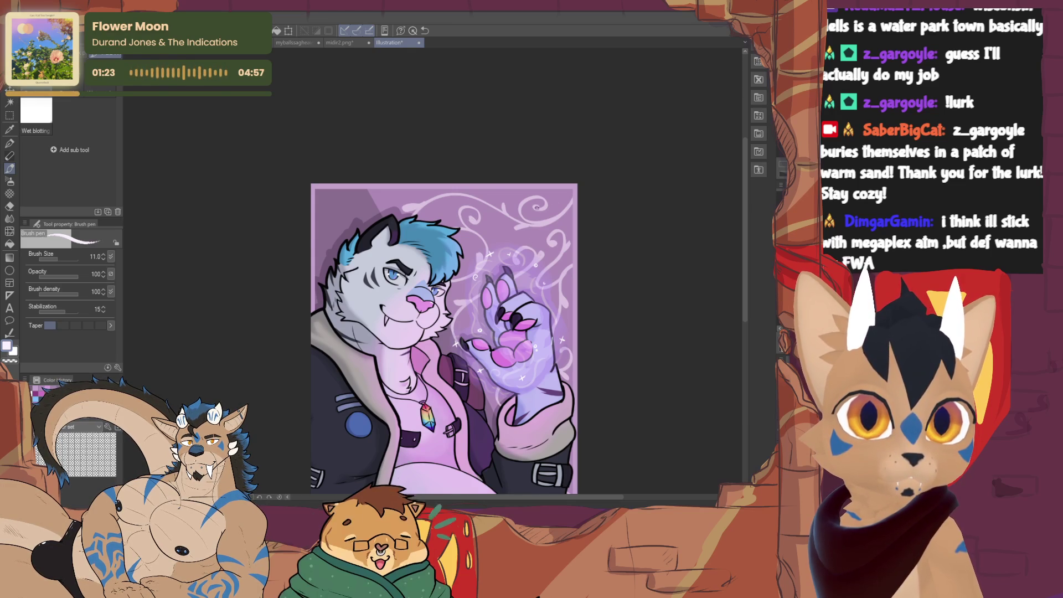
scroll(445, 340, "down", 2)
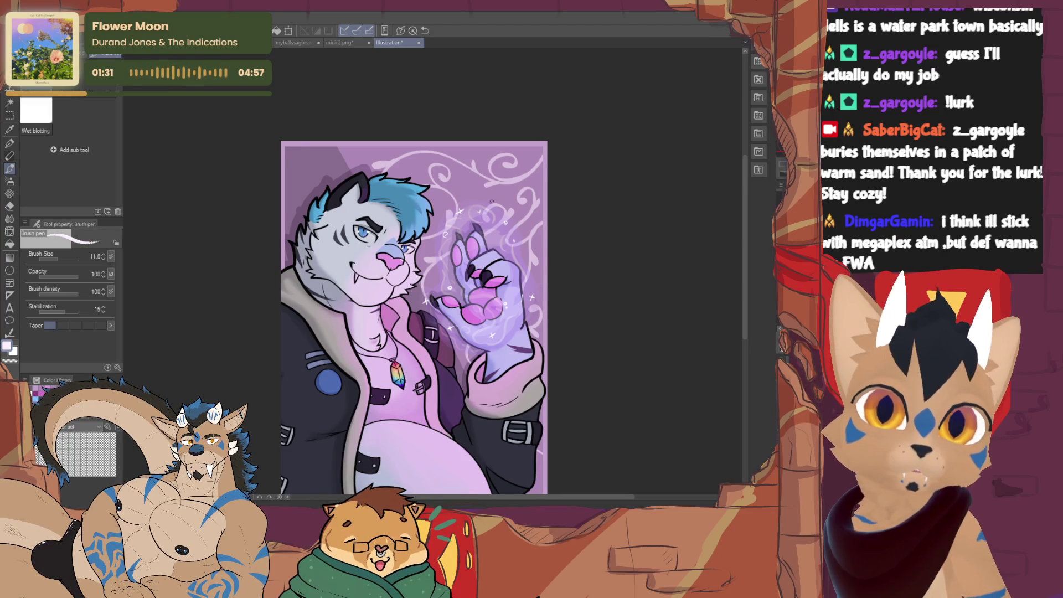
key("ctrl+z")
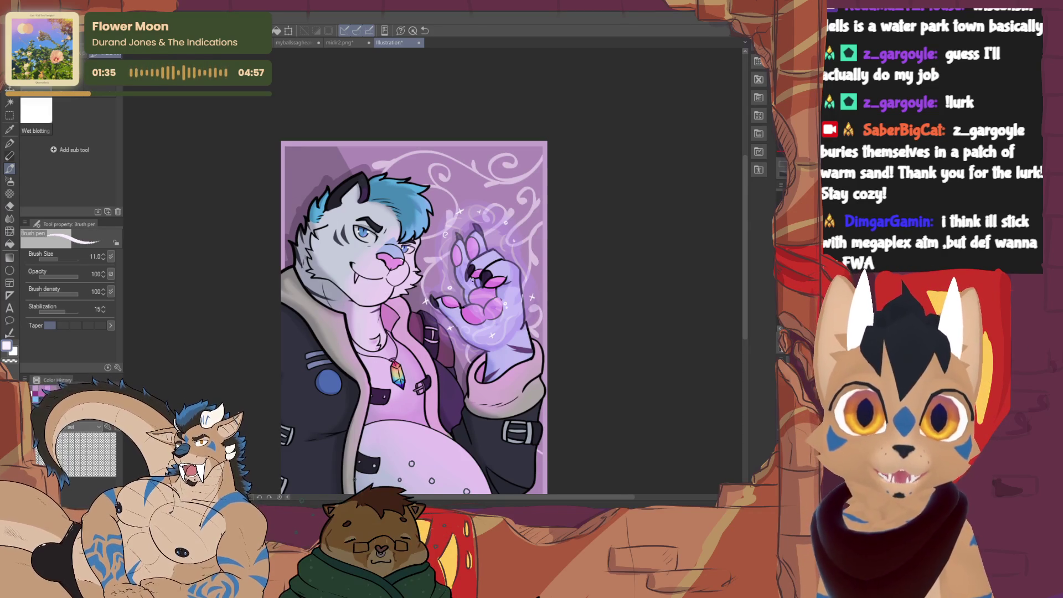
key("ctrl+z")
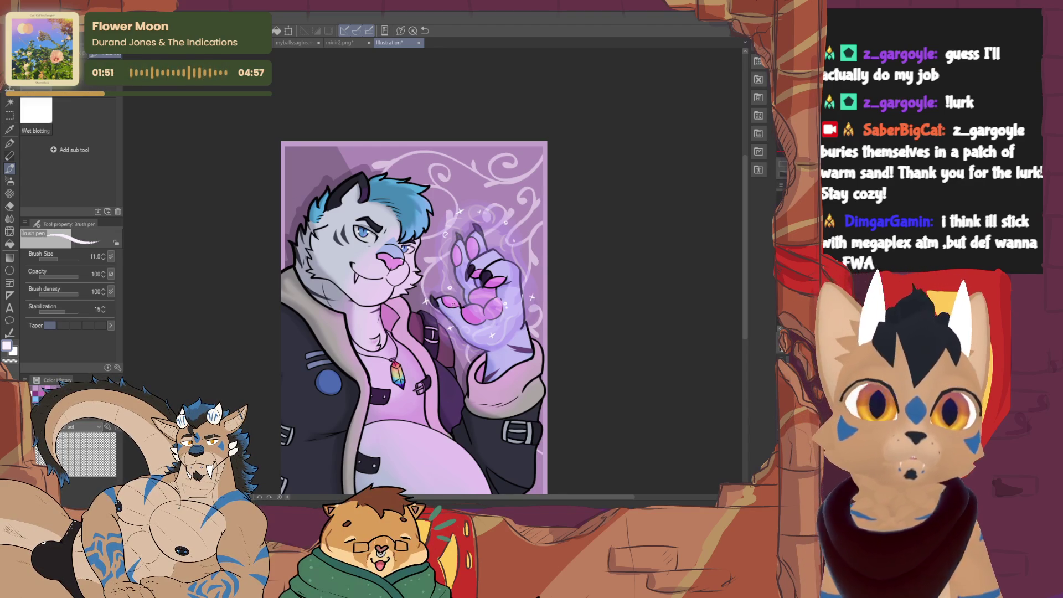
left_click_drag(415, 319, 429, 337)
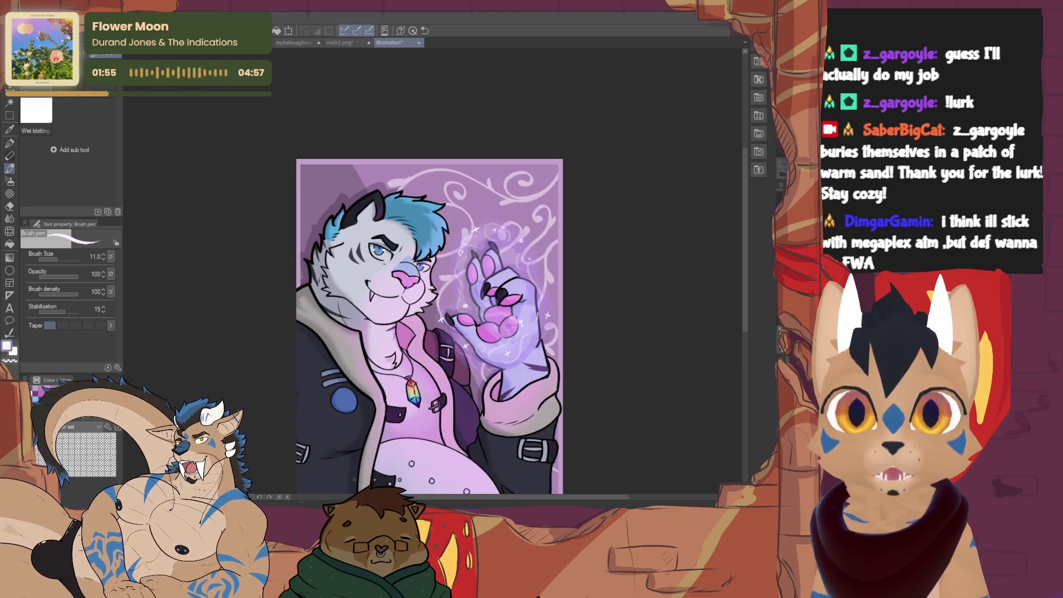
left_click_drag(429, 332, 415, 380)
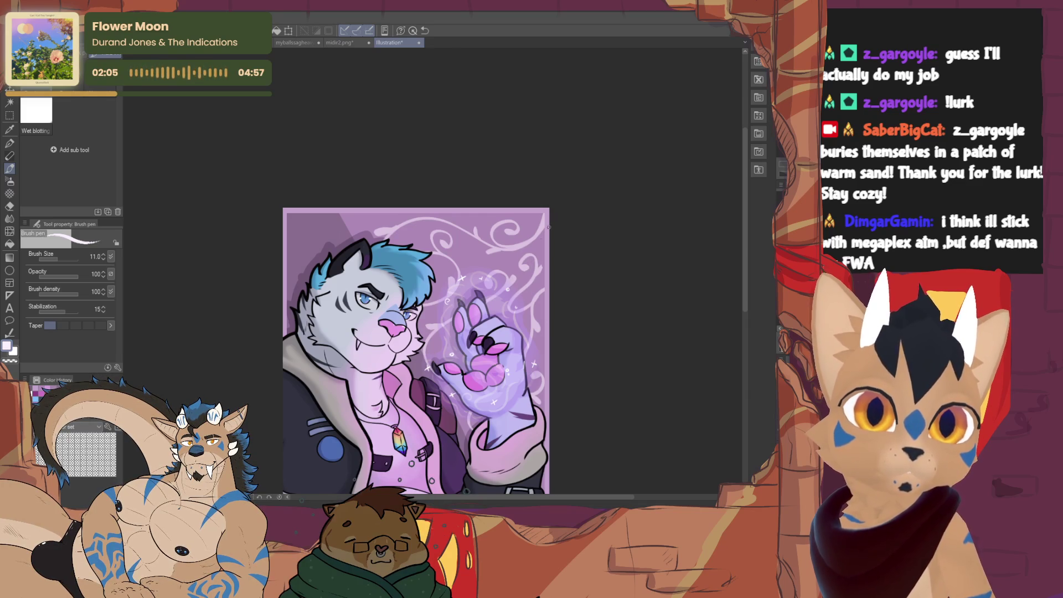
key("e")
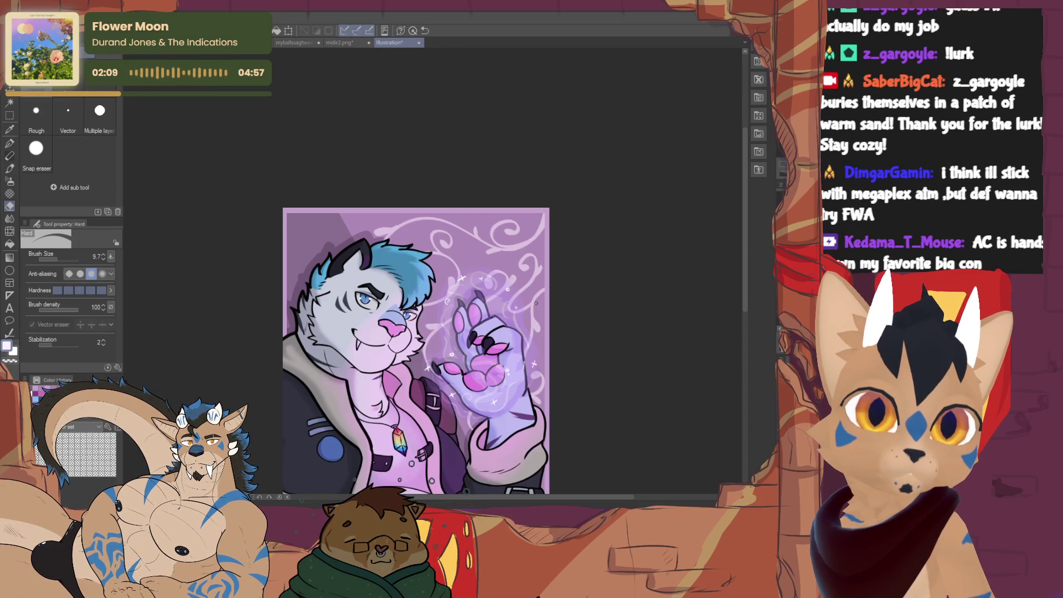
Switch back to the brush on the finished swirl-background illustration.
key("b")
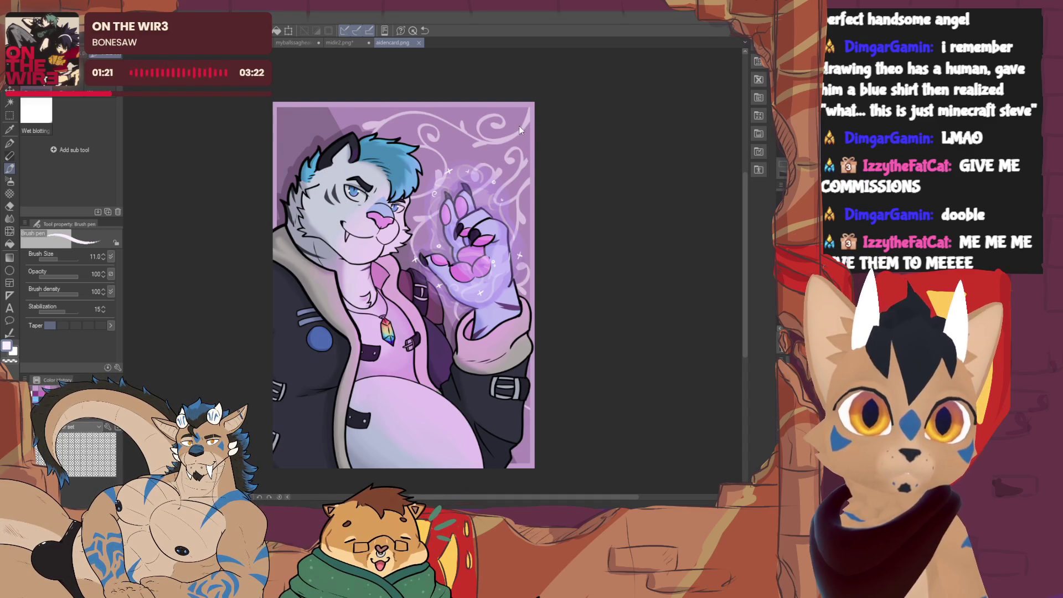
Create a new blank canvas, pick the PotatoPen, and zoom out to see it whole.
key("ctrl+n")
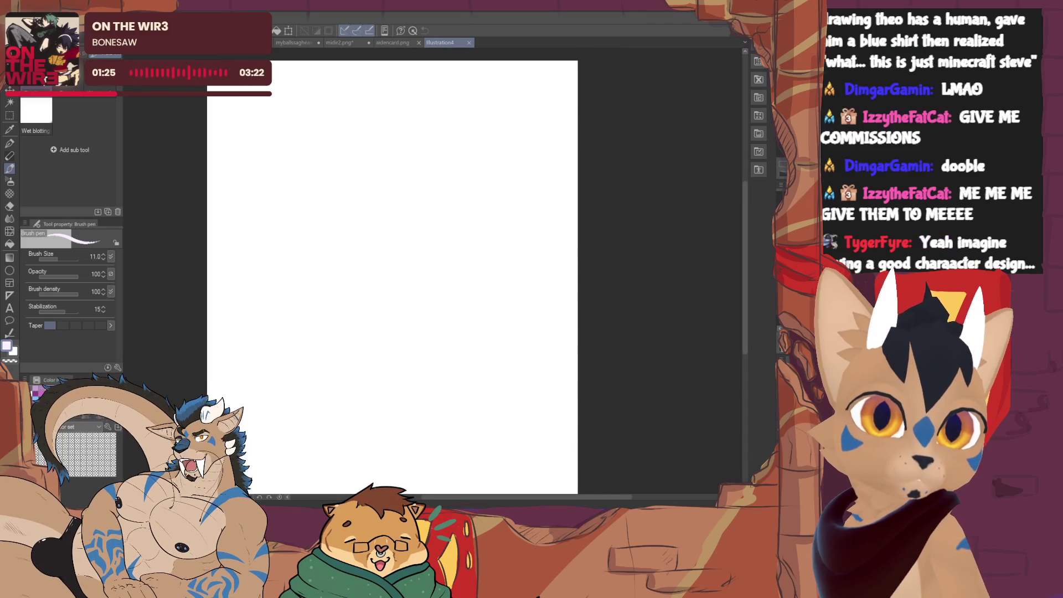
left_click(10, 155)
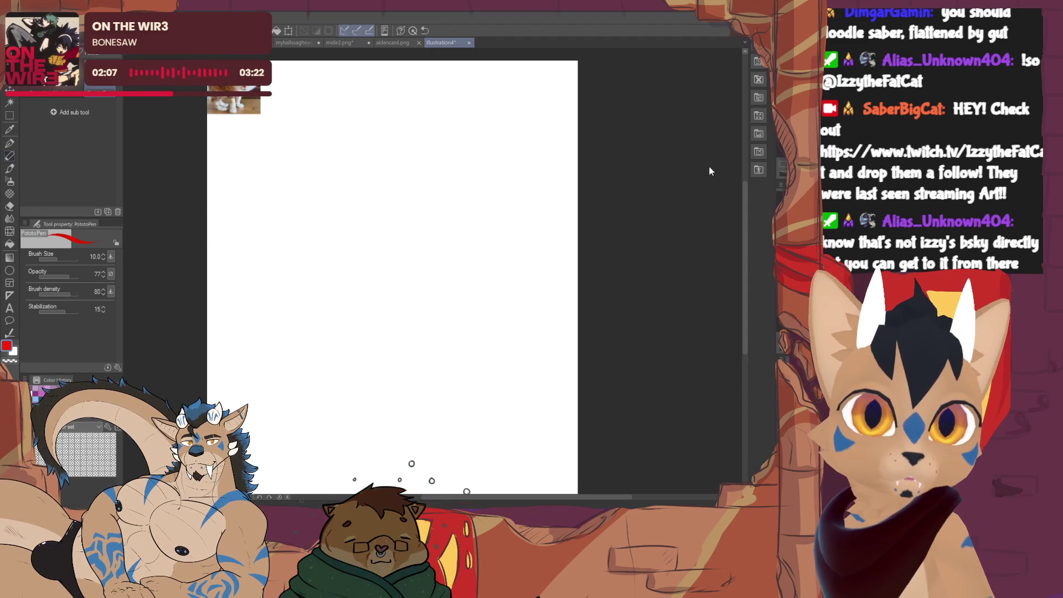
key("ctrl+minus")
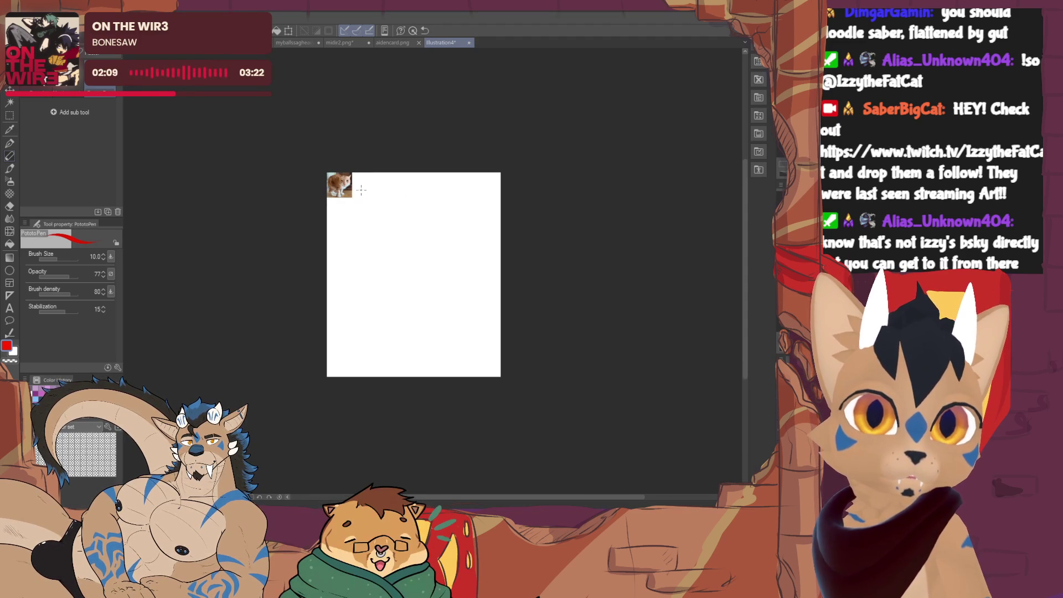
Free-transform the pasted cat photo to fill the canvas, confirm, and zoom in twice.
key("ctrl+t")
mouse_move(353, 198)
left_mouse_down()
mouse_move(491, 332)
mouse_move(428, 371)
left_mouse_up()
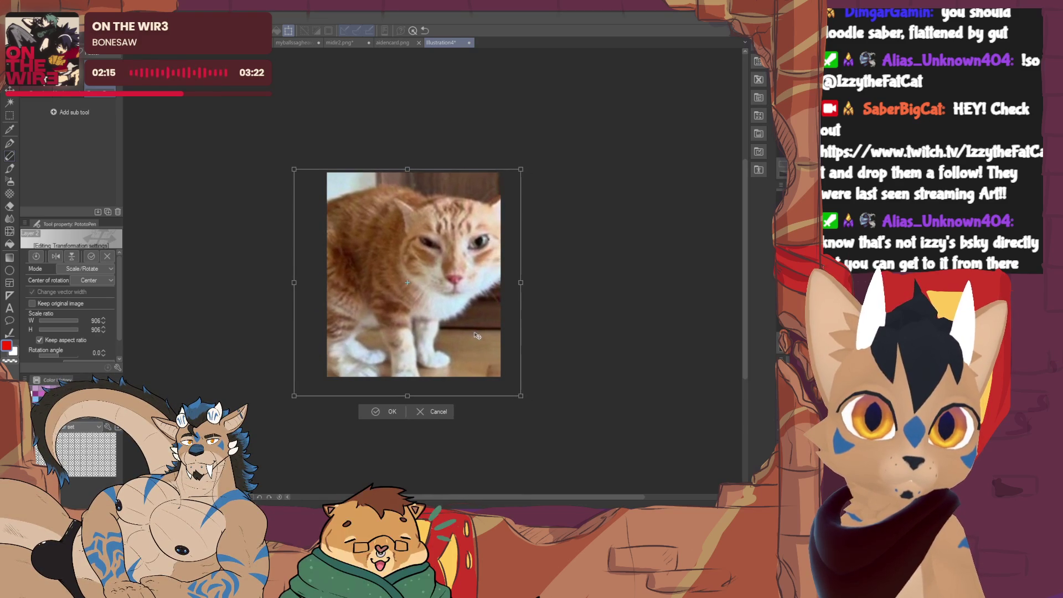
left_click(393, 410)
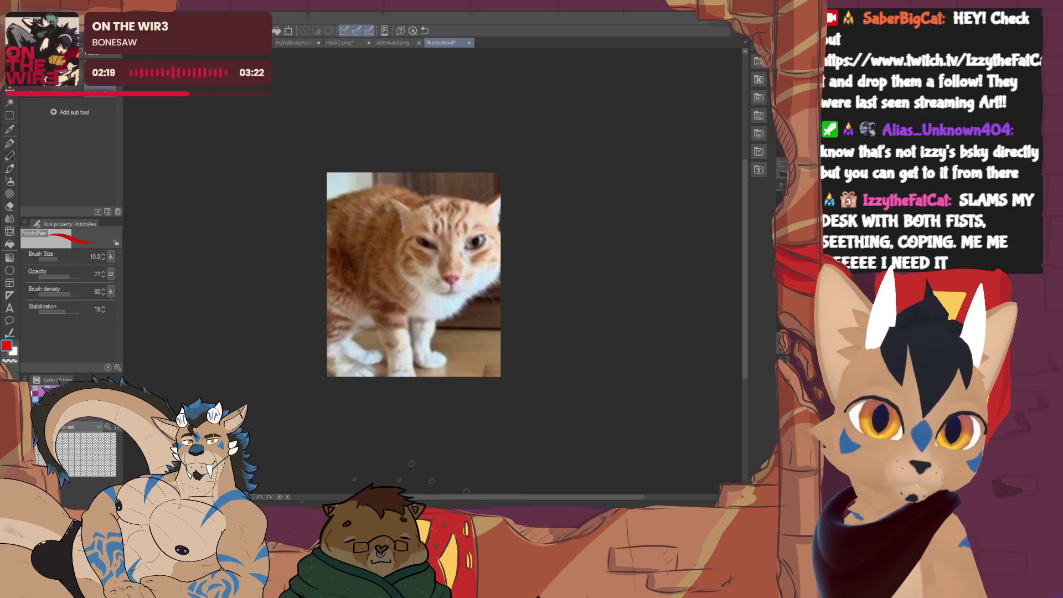
key("ctrl+plus")
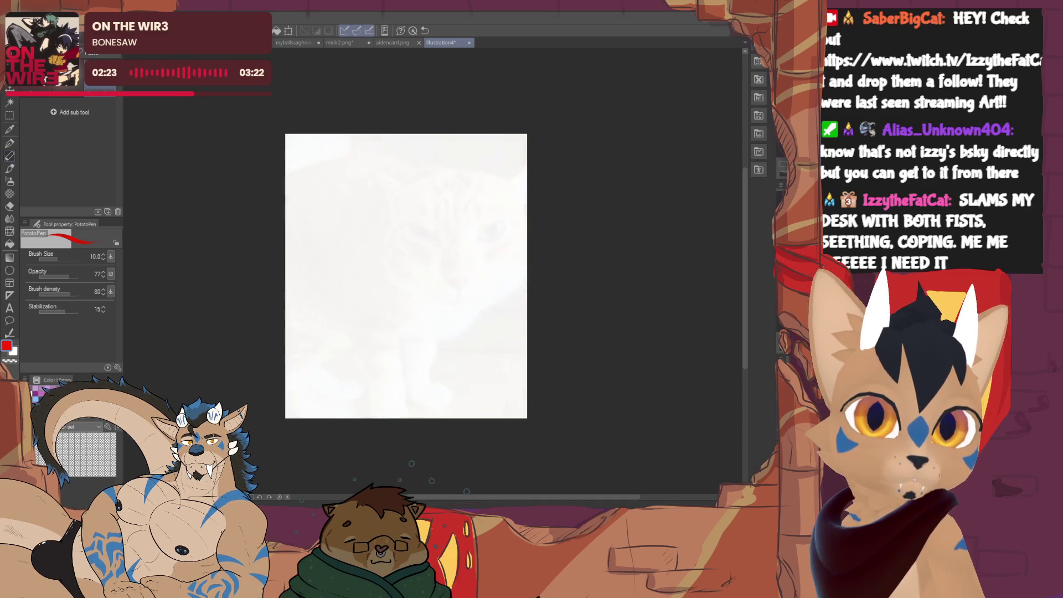
key("ctrl+plus")
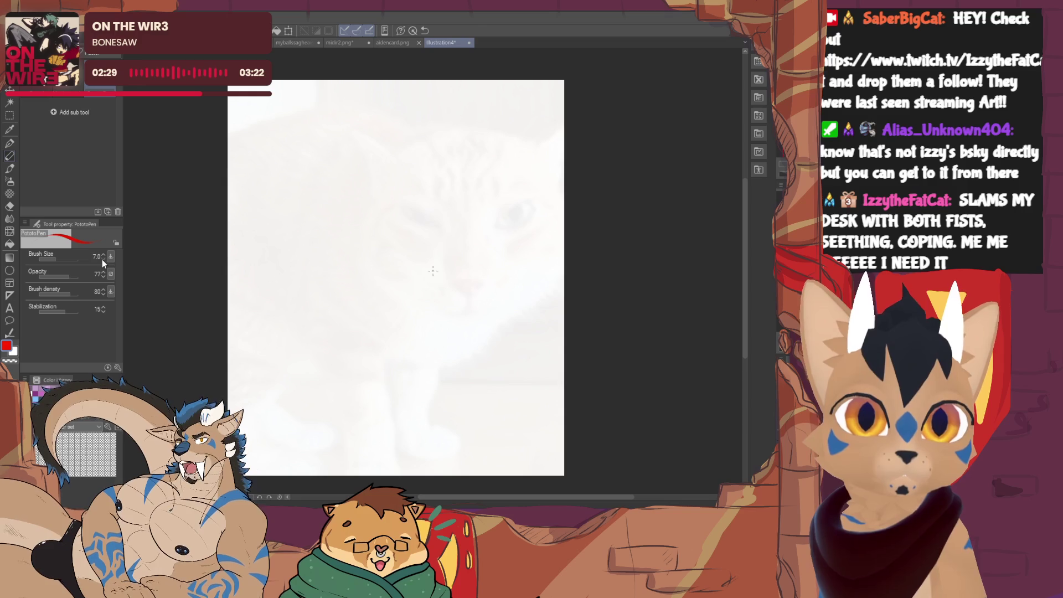
left_click_drag(304, 201, 349, 296)
key("ctrl+z")
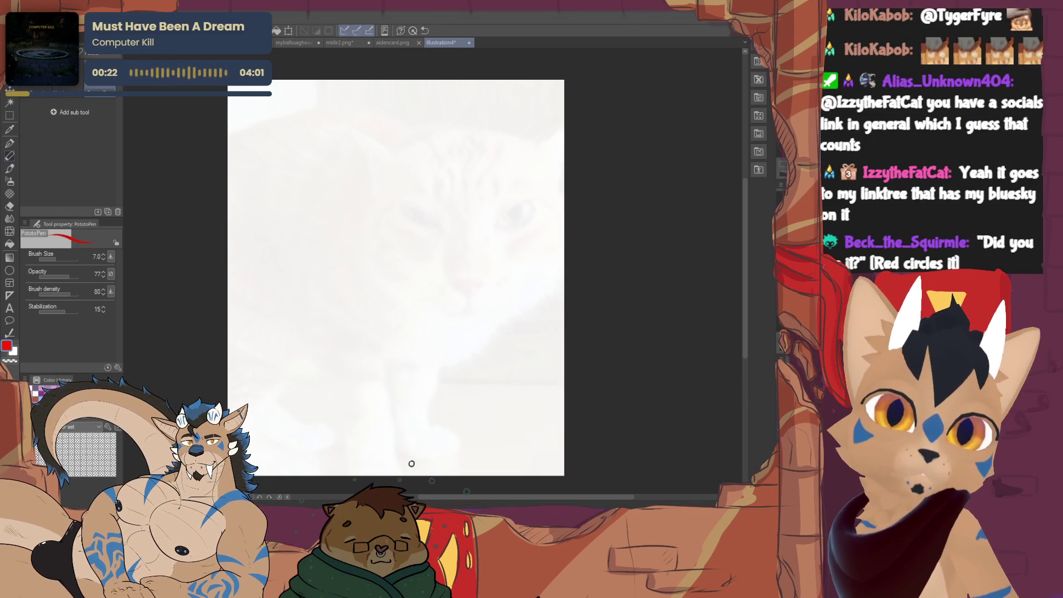
key("ctrl+v")
key("ctrl+t")
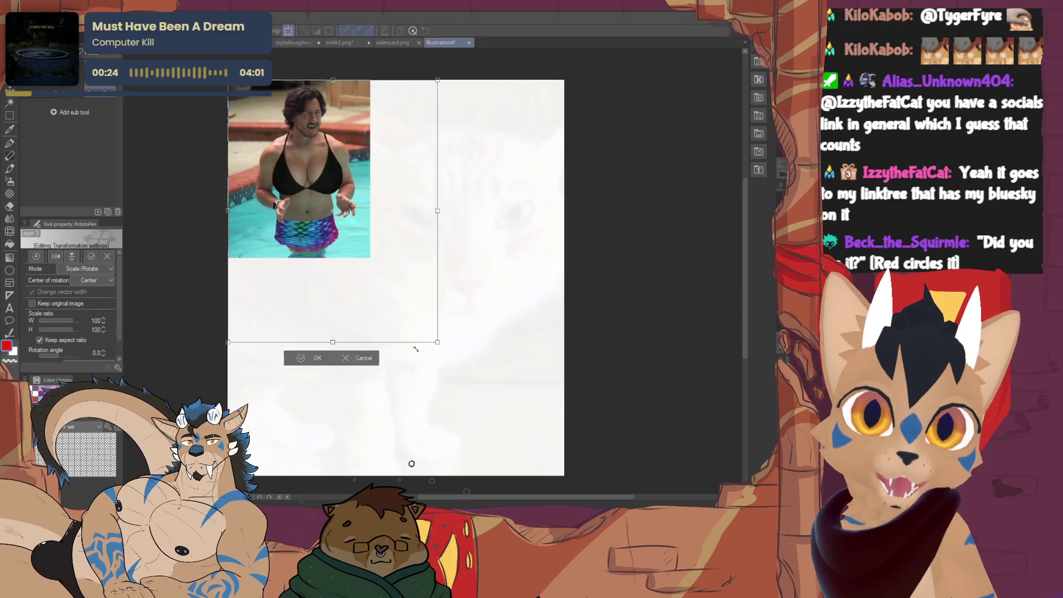
left_click_drag(371, 258, 489, 405)
left_click(339, 416)
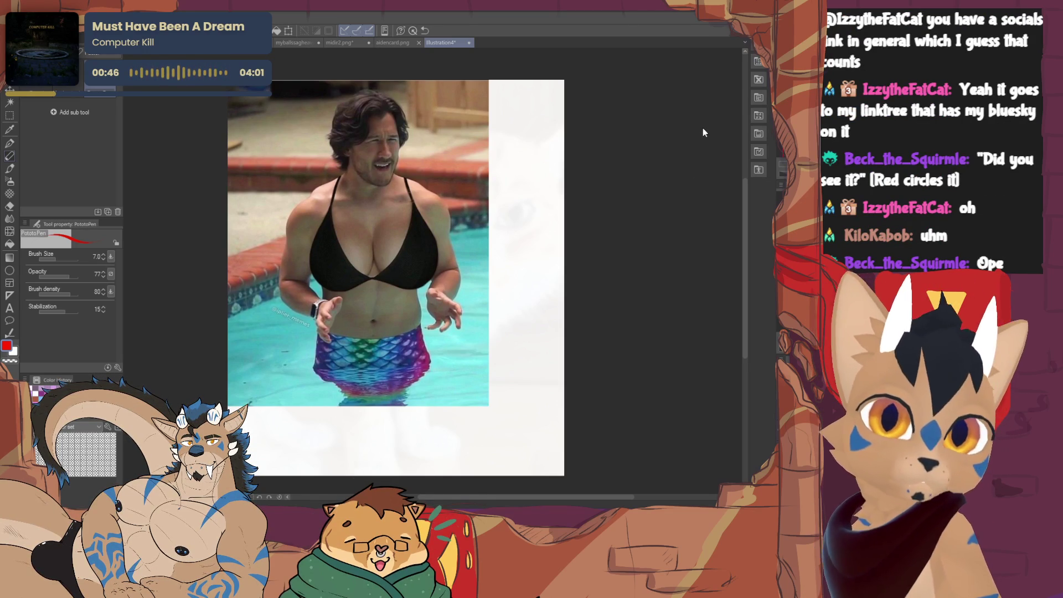
key("ctrl+z")
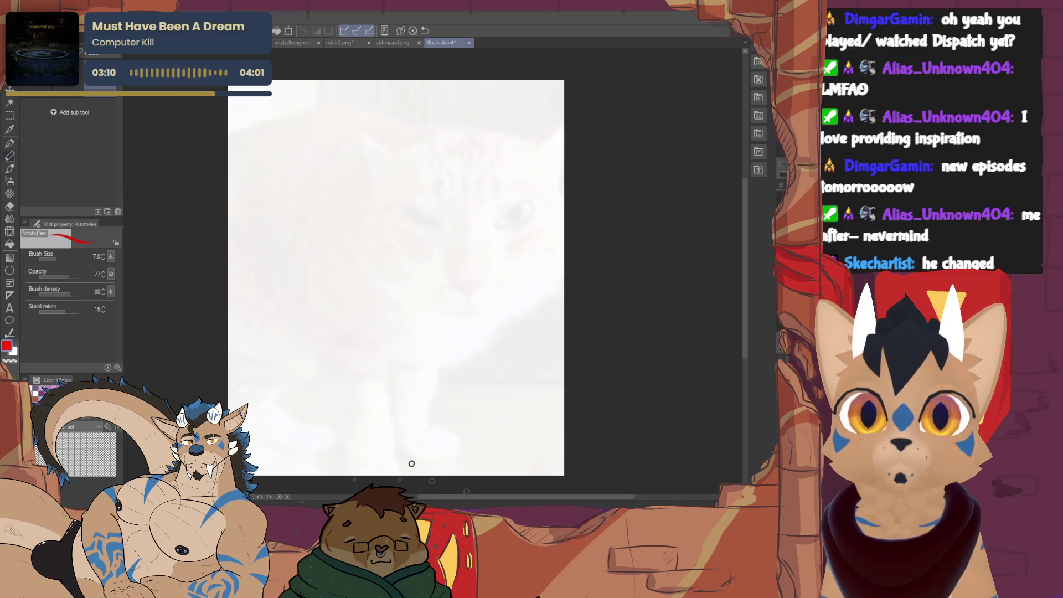
scroll(412, 464, "up", 1)
Close the head sketch into a circle with a thinner pen, then delete it to start over.
left_click_drag(342, 175, 332, 185)
key("[")
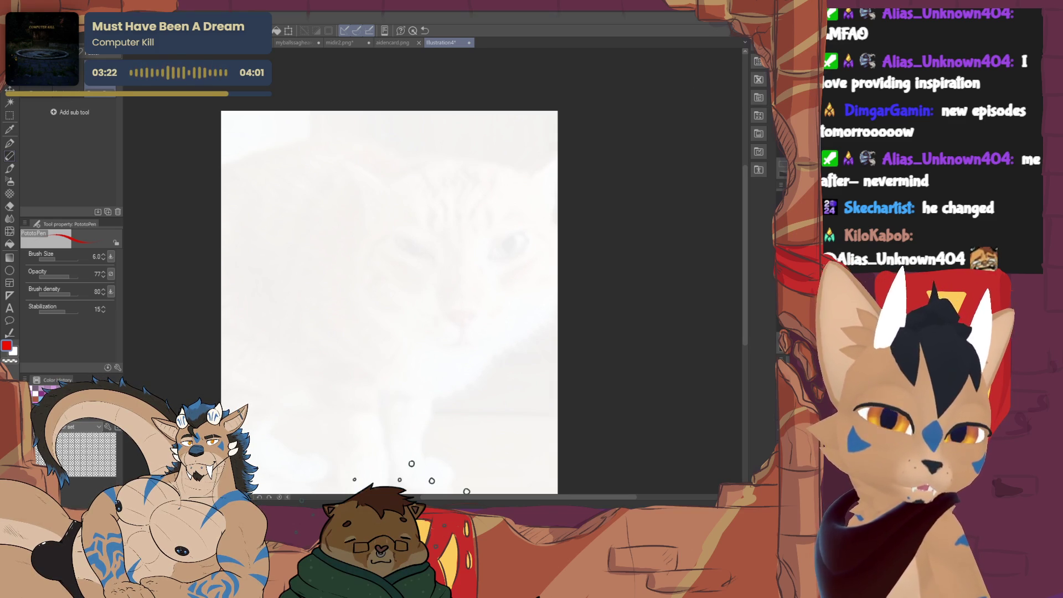
left_click_drag(324, 199, 359, 146)
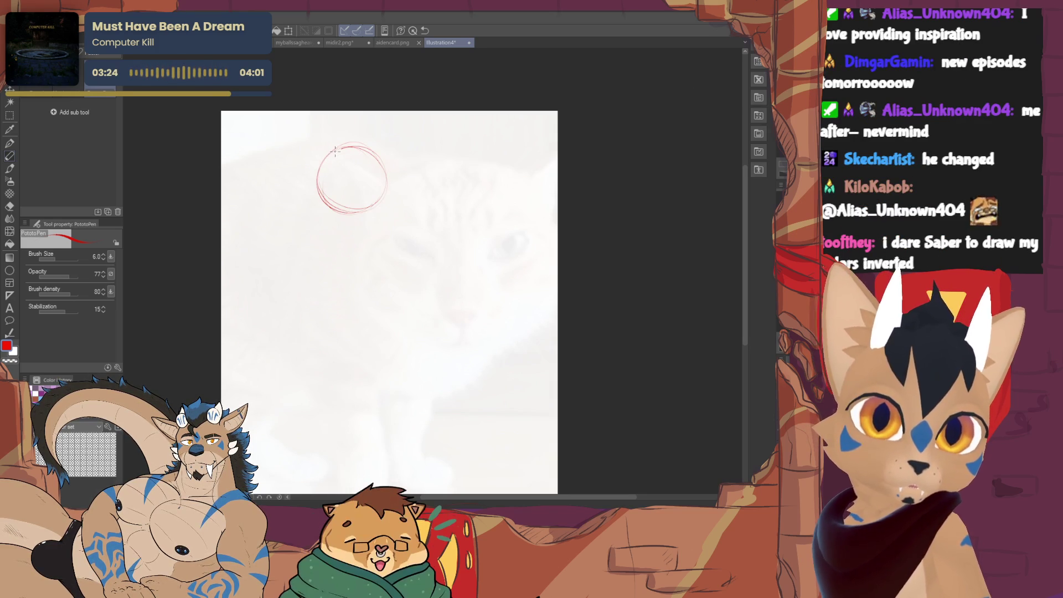
key("ctrl+z")
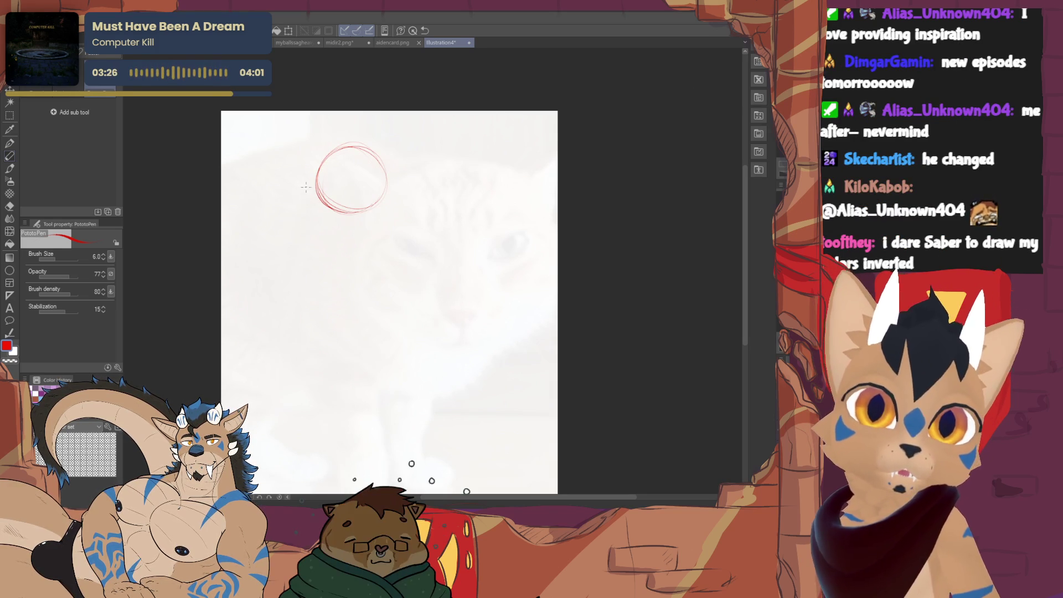
left_click_drag(374, 227, 383, 260)
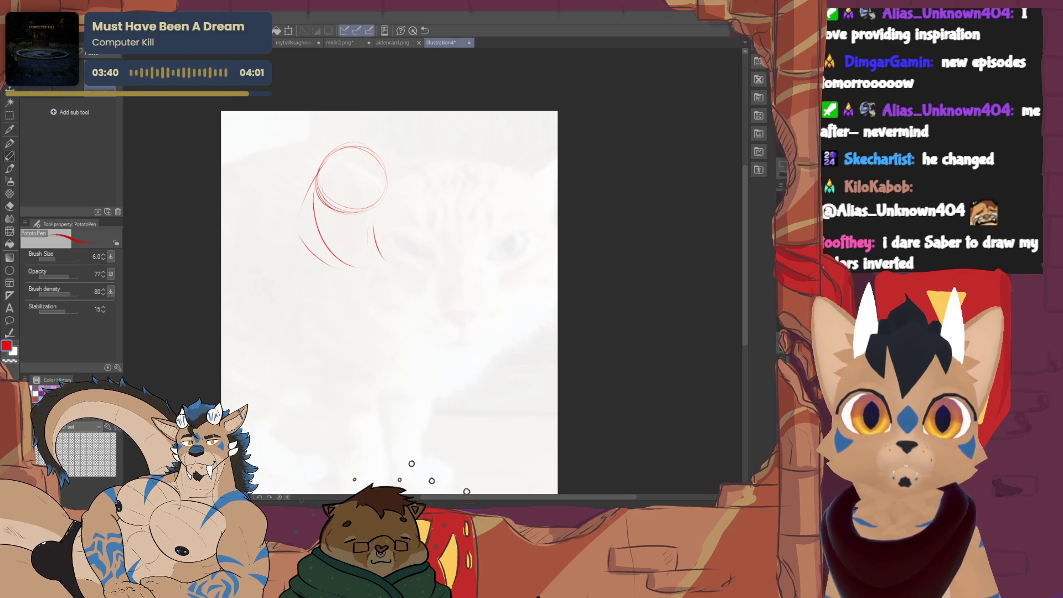
key("Delete")
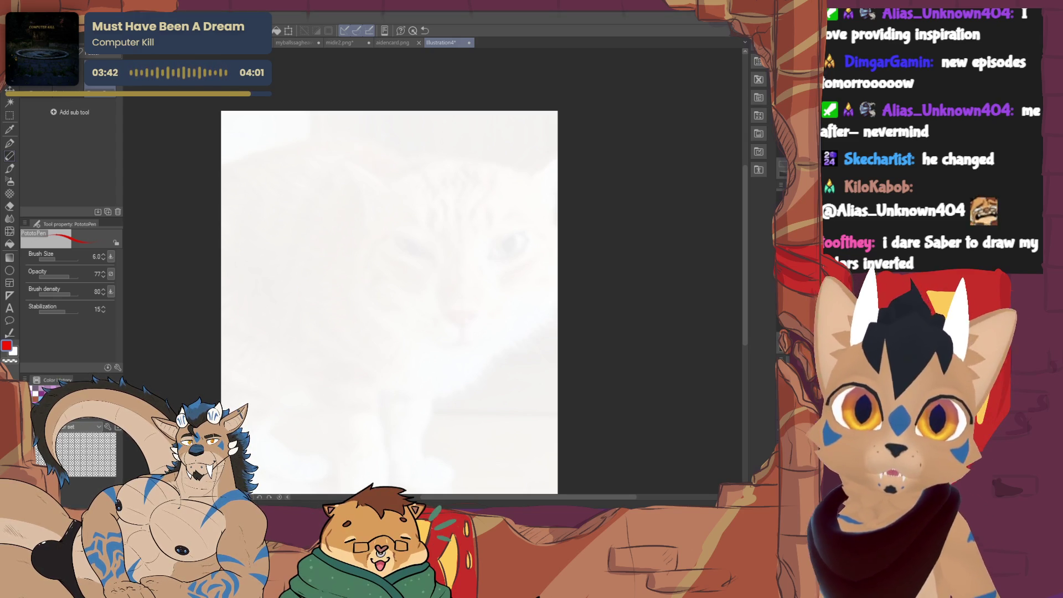
Reduce the PotatoPen to size 5.0 and sketch a rough red head circle.
left_click_drag(431, 480, 411, 463)
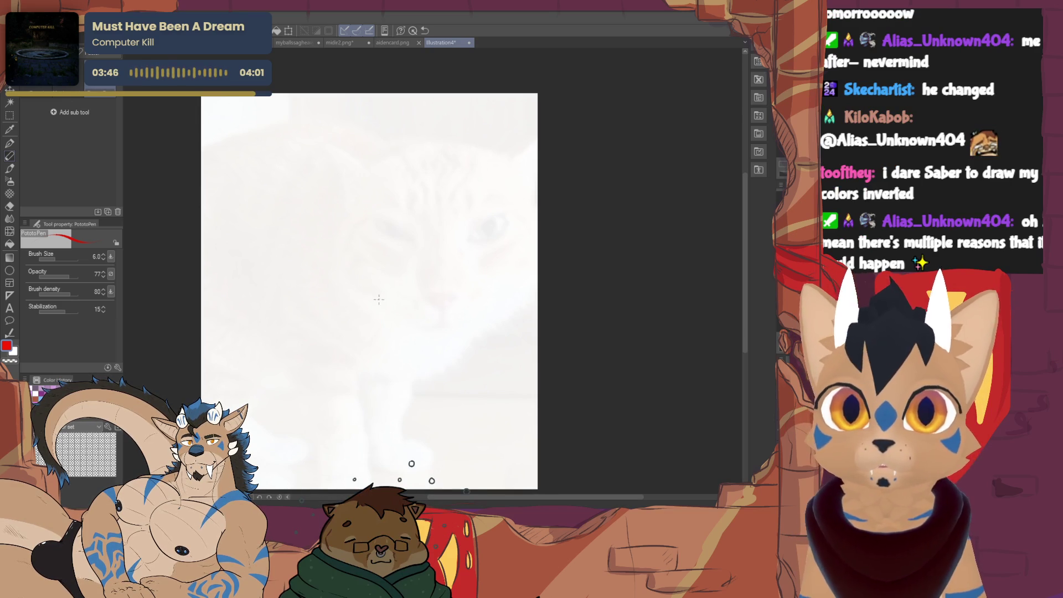
left_click(102, 258)
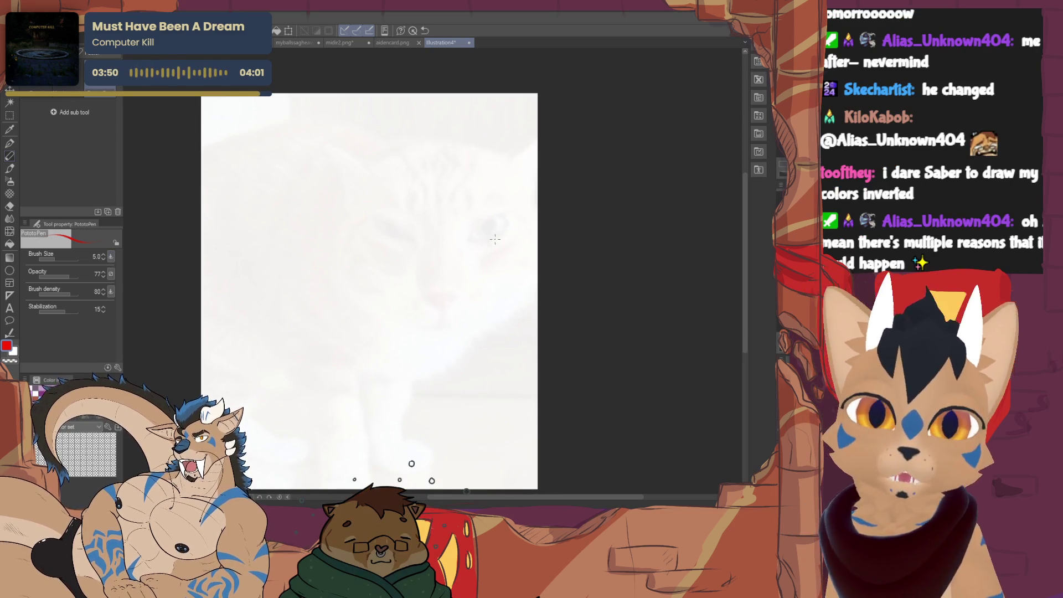
left_click_drag(432, 274, 425, 271)
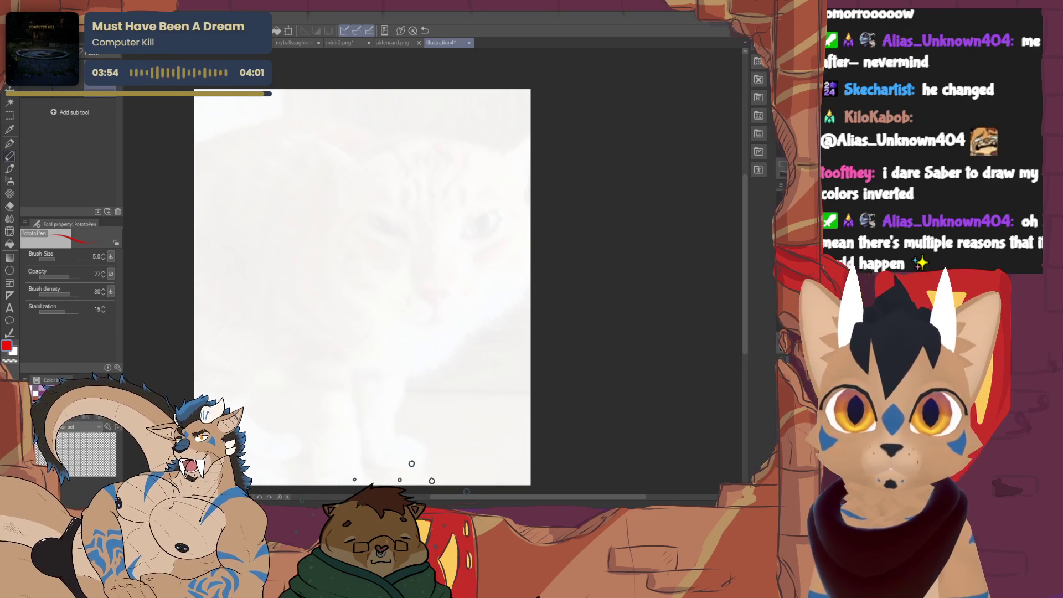
mouse_move(387, 191)
left_mouse_down()
mouse_move(356, 185)
mouse_move(391, 130)
mouse_move(364, 132)
left_mouse_up()
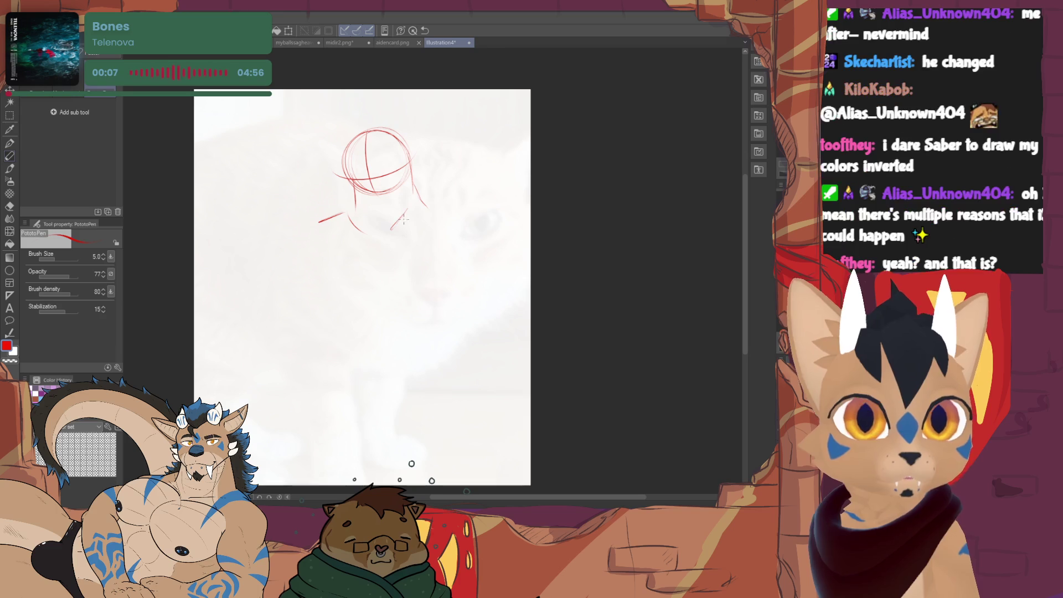
Erase the stray curved stroke beside the head and the short vertical stroke under it.
key("e")
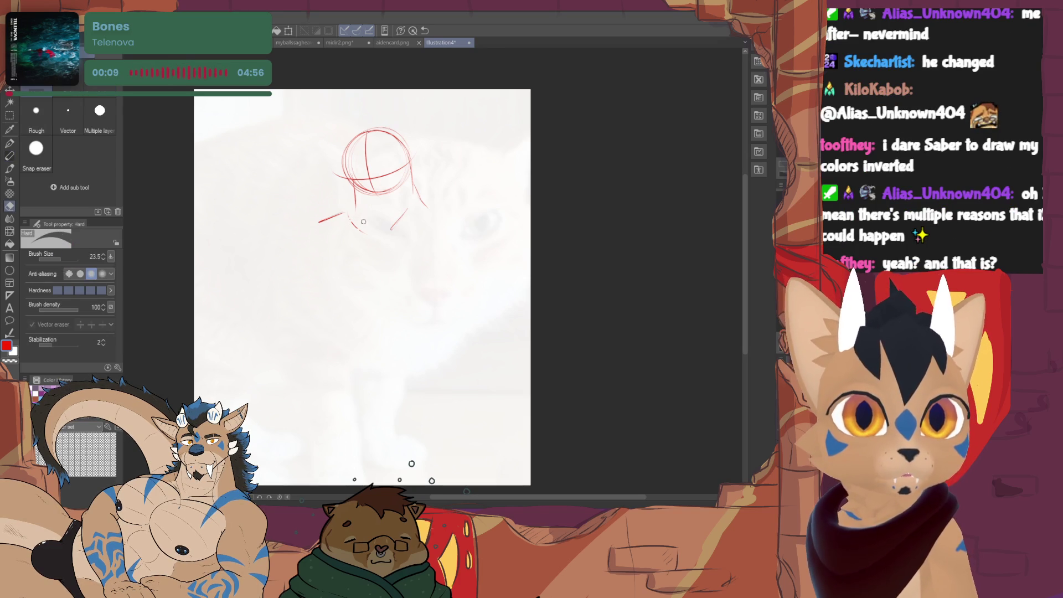
key("p")
key("e")
key("p")
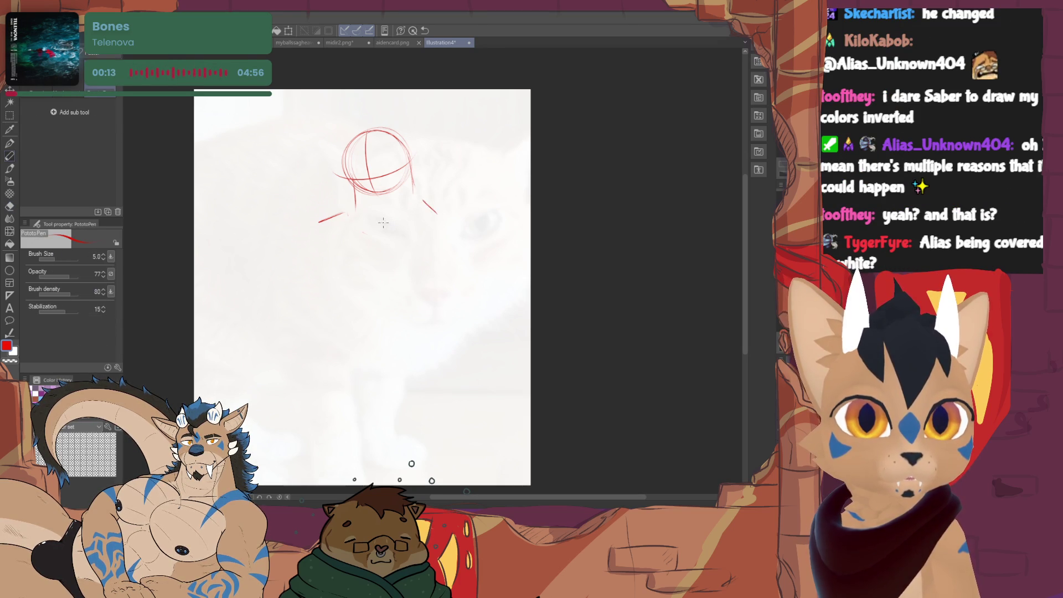
key("e")
mouse_move(407, 213)
left_mouse_down()
mouse_move(366, 249)
mouse_move(348, 241)
mouse_move(360, 233)
left_mouse_up()
key("p")
key("e")
key("p")
key("e")
left_click_drag(356, 196, 357, 213)
key("p")
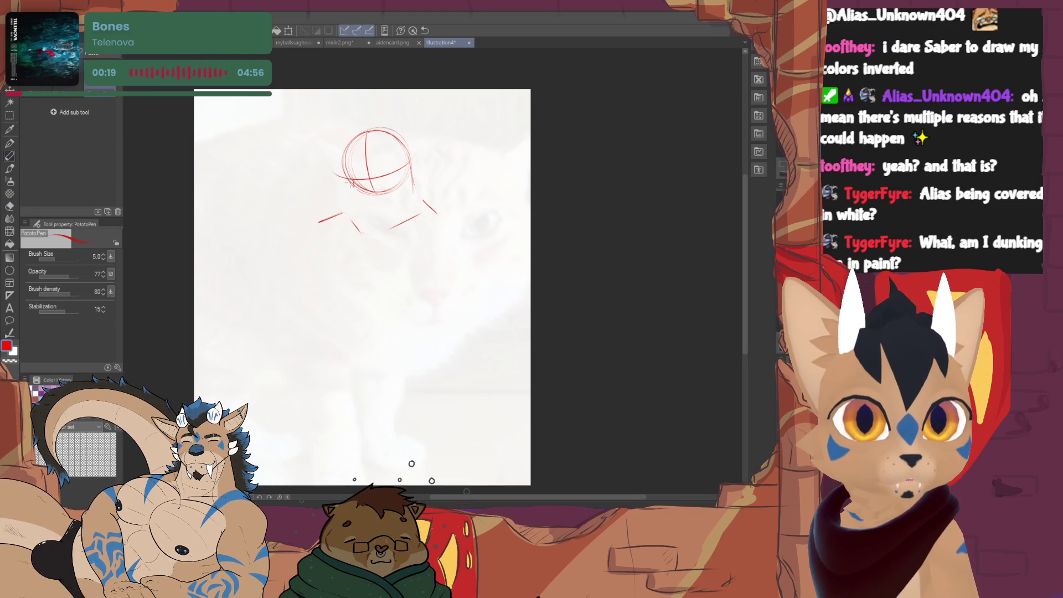
key("e")
key("p")
Sketch the shoulder line, both chest curves and a vertical stroke down the chest.
left_click_drag(410, 162, 418, 198)
key("e")
key("p")
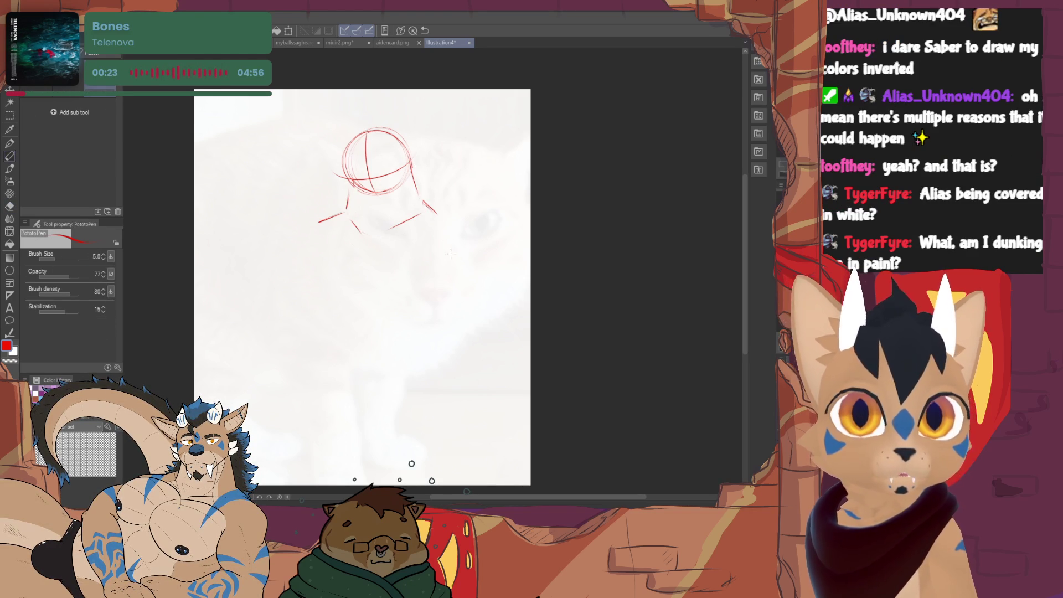
mouse_move(300, 236)
left_mouse_down()
mouse_move(299, 301)
mouse_move(344, 303)
left_mouse_up()
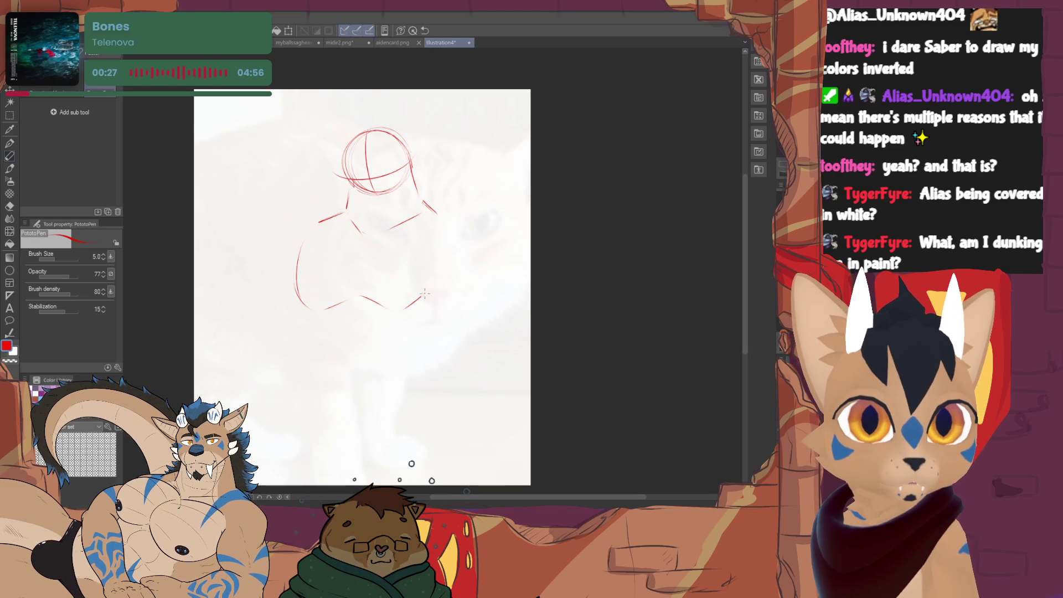
key("e")
mouse_move(432, 289)
left_mouse_down()
mouse_move(371, 312)
mouse_move(413, 312)
left_mouse_up()
key("p")
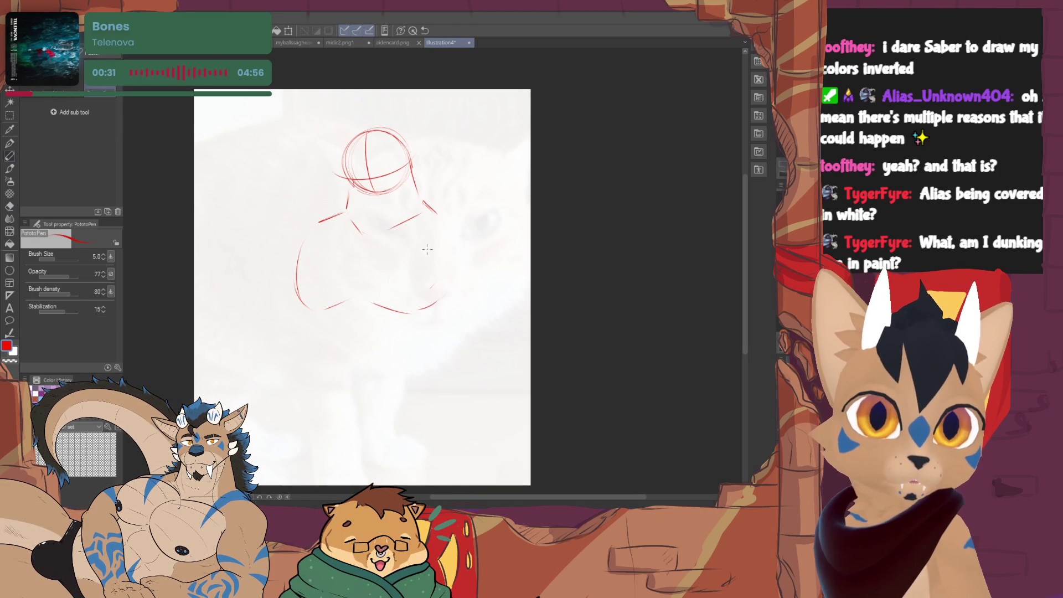
left_click_drag(364, 248, 362, 298)
key("e")
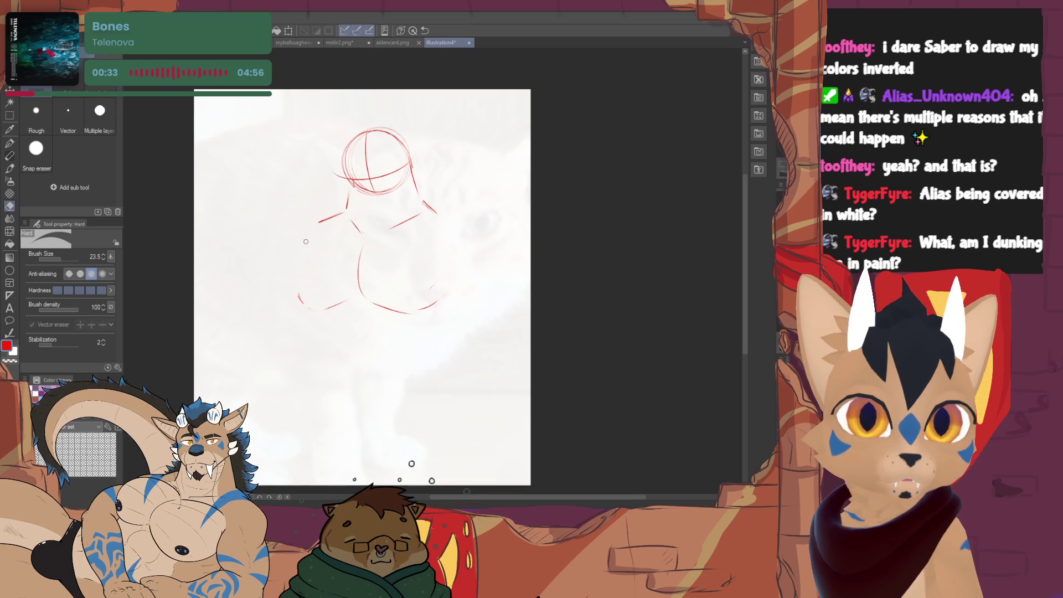
key("p")
left_click_drag(305, 236, 295, 288)
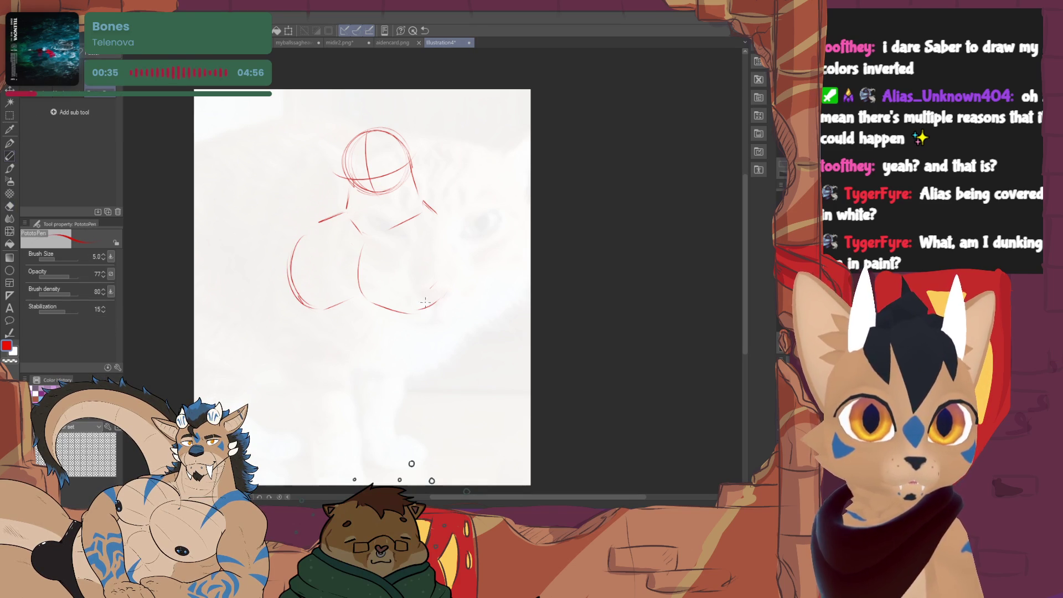
left_click_drag(424, 288, 442, 249)
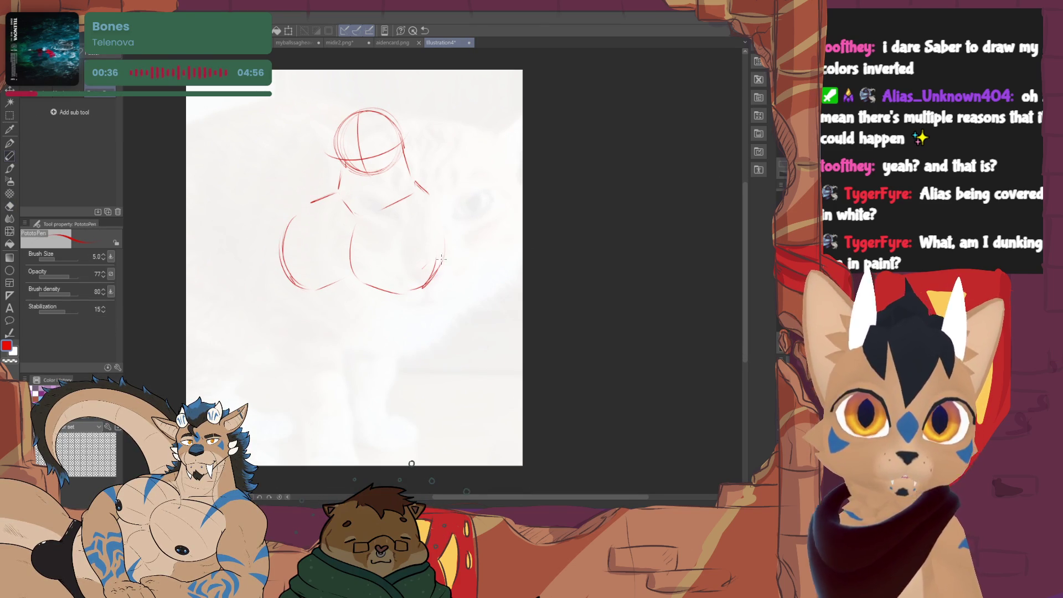
Restore the line beside the head, add a short neck line and a stroke under the left chest.
key("e")
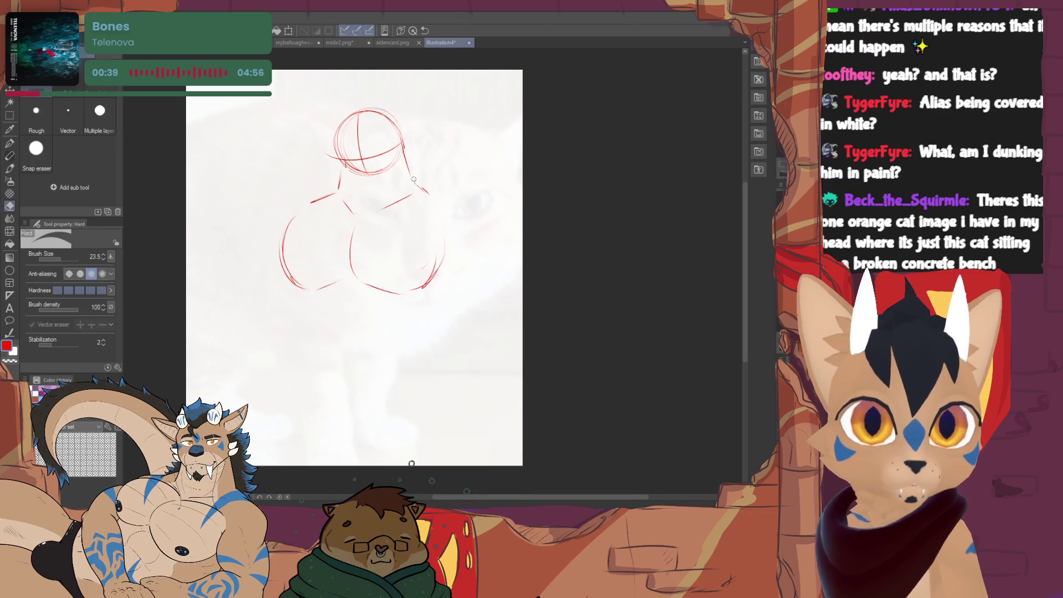
key("ctrl+z")
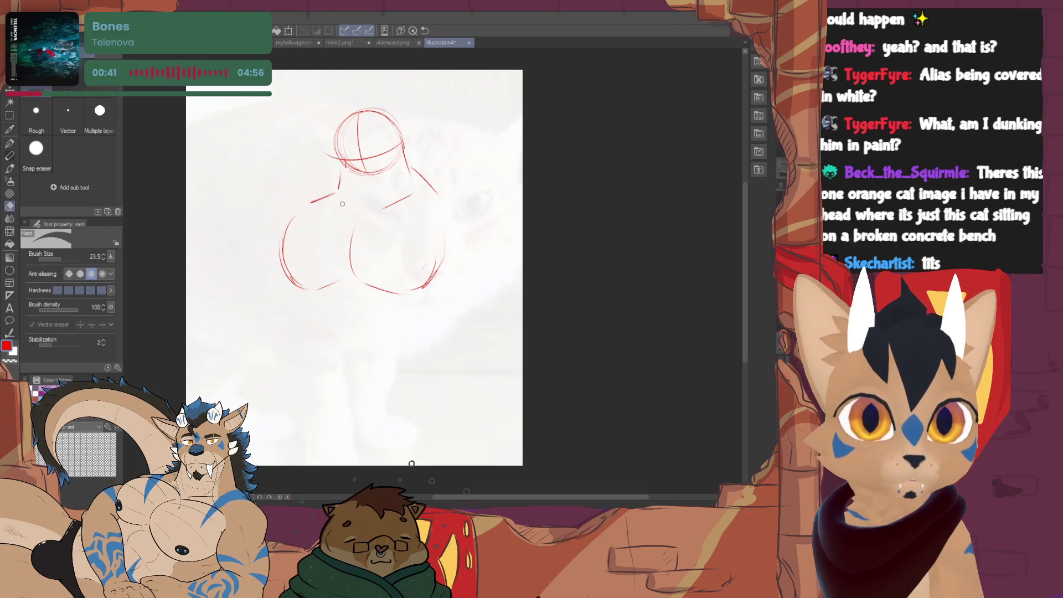
key("p")
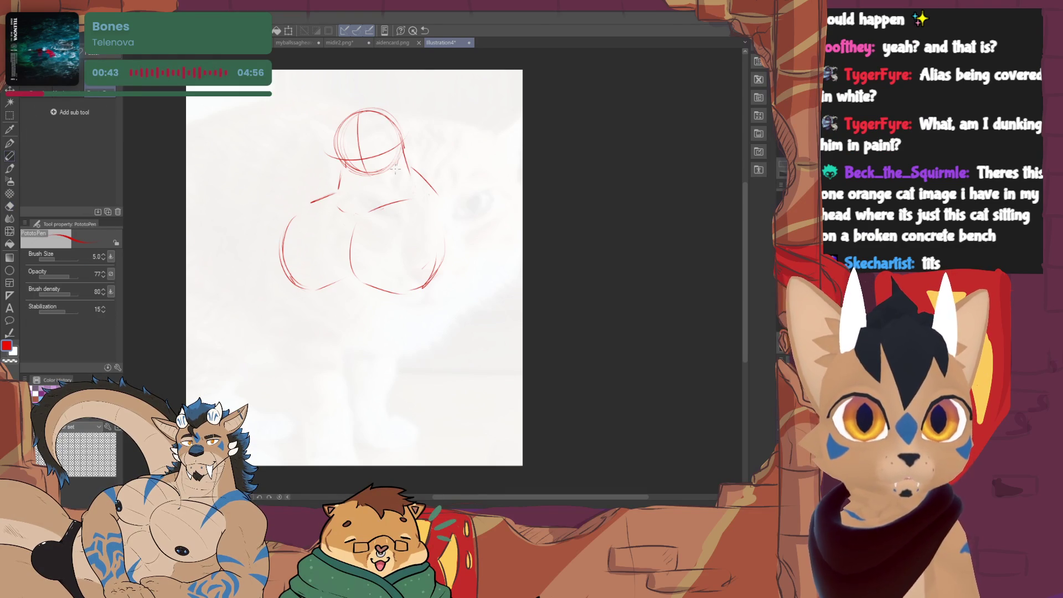
left_click_drag(345, 174, 349, 197)
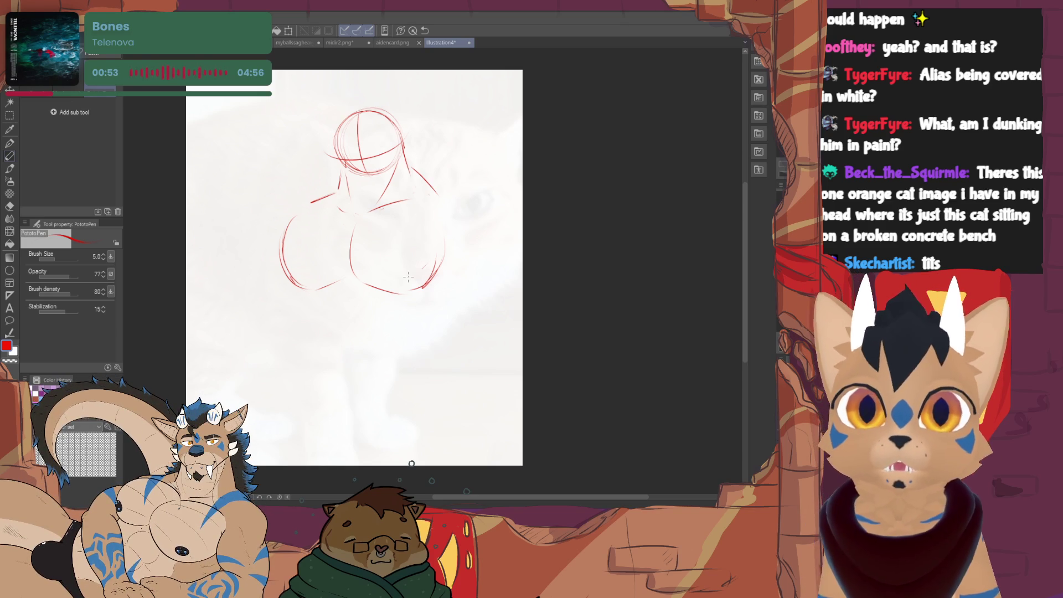
left_click_drag(453, 229, 430, 293)
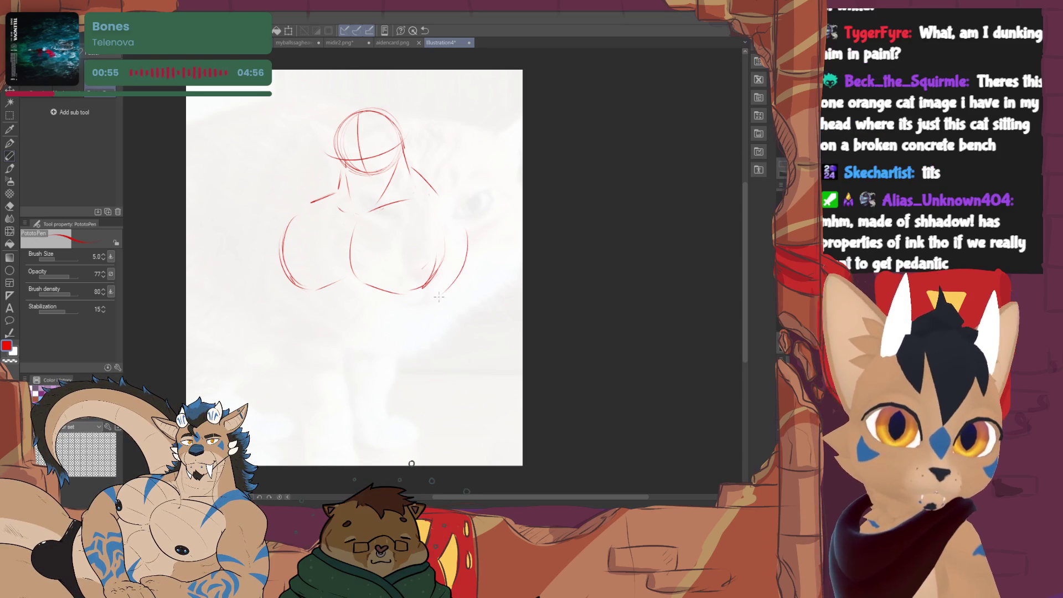
key("ctrl+z")
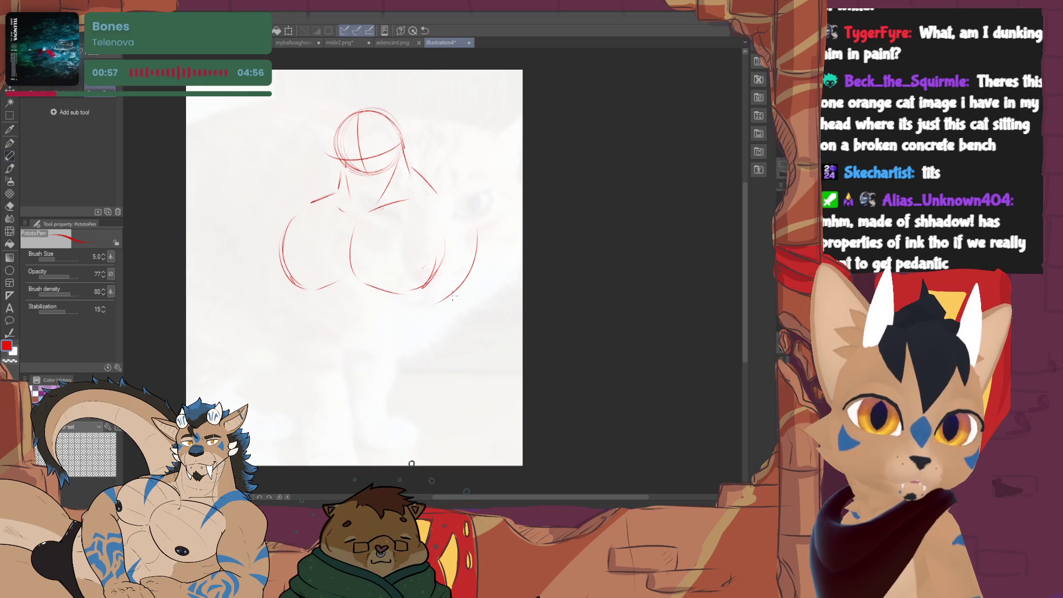
left_click_drag(297, 293, 299, 305)
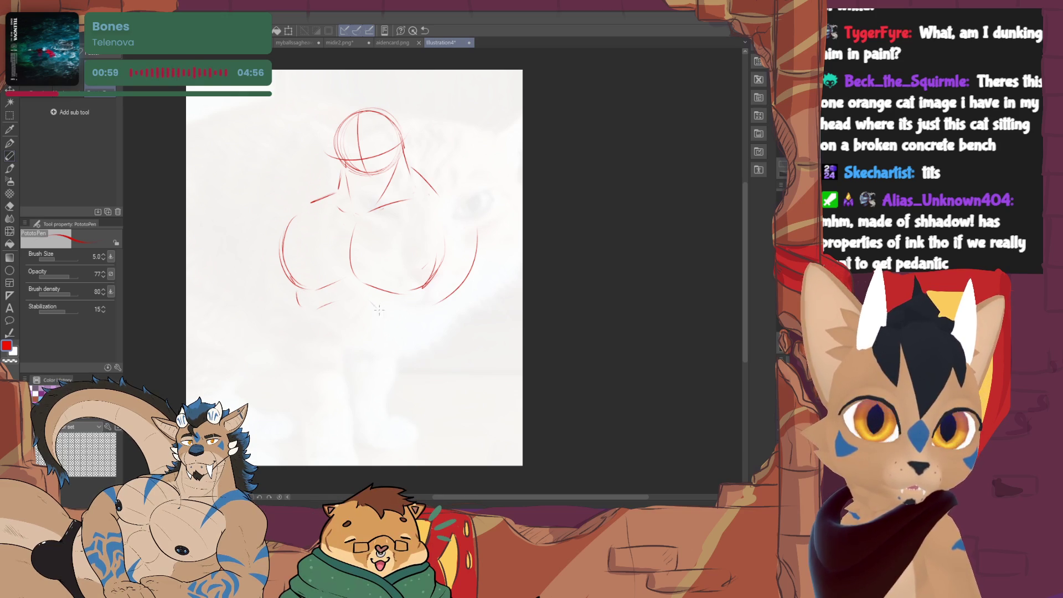
Move the whole sketch up and left, then start the hip line and left leg curve below the chest.
key("ctrl+t")
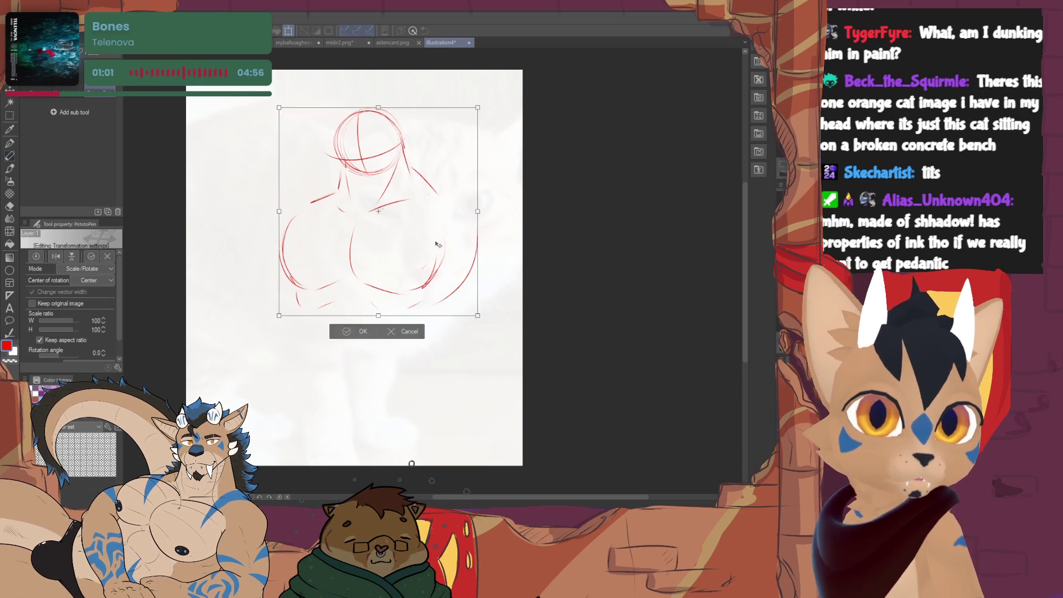
left_click_drag(527, 230, 492, 217)
left_click(325, 322)
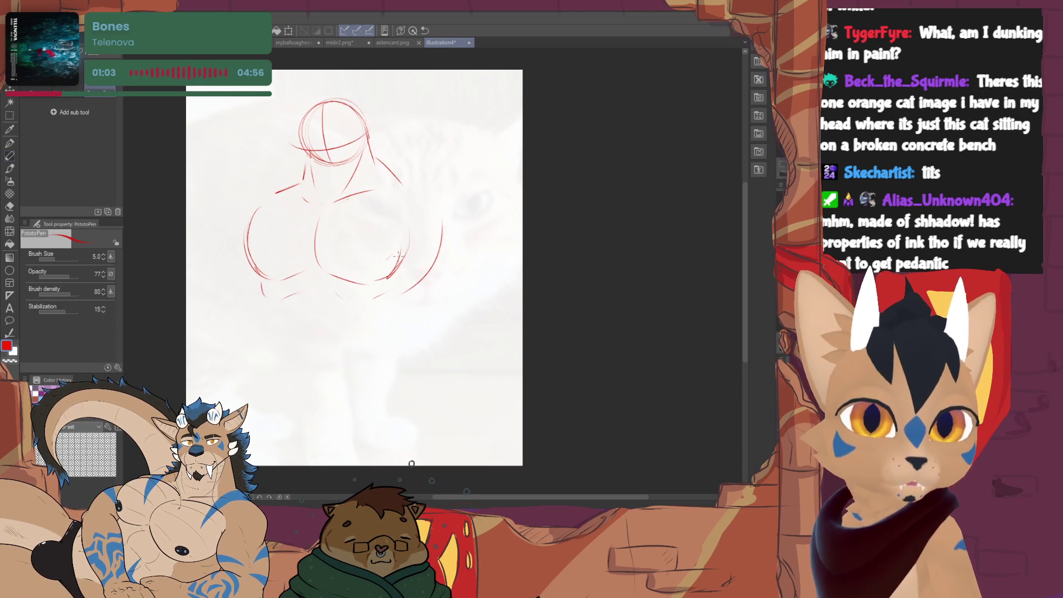
left_click_drag(394, 305, 386, 345)
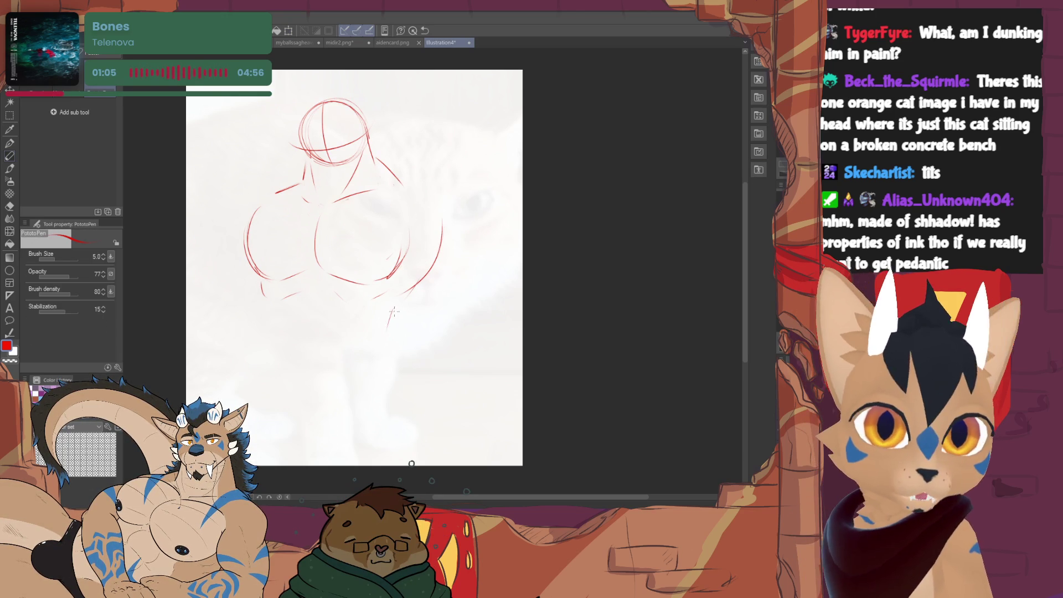
left_click_drag(264, 364, 323, 399)
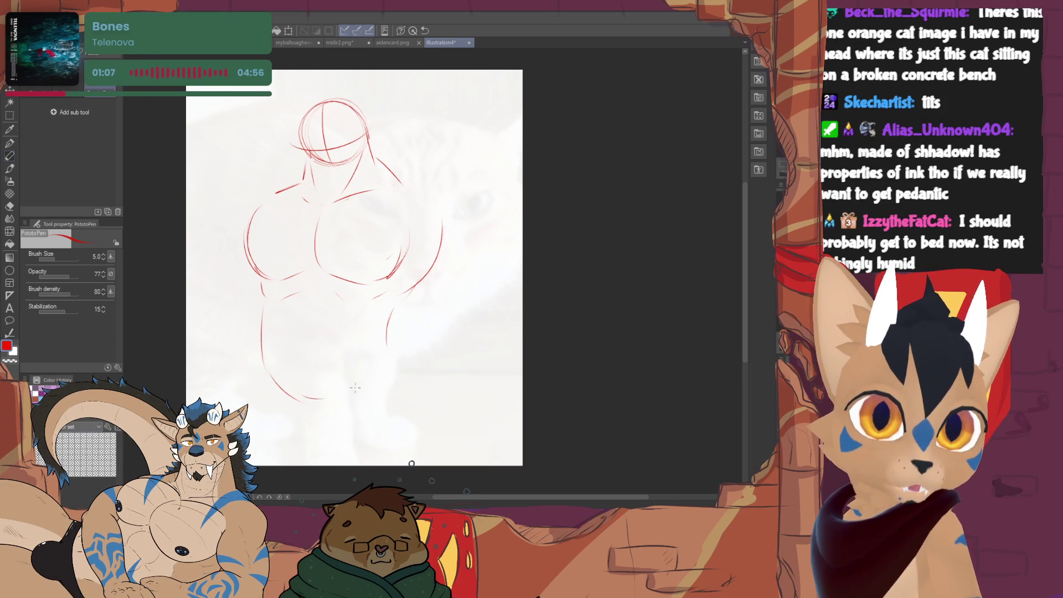
Extend the left leg up toward the hip, draw the right leg line and trim the left leg.
key("e")
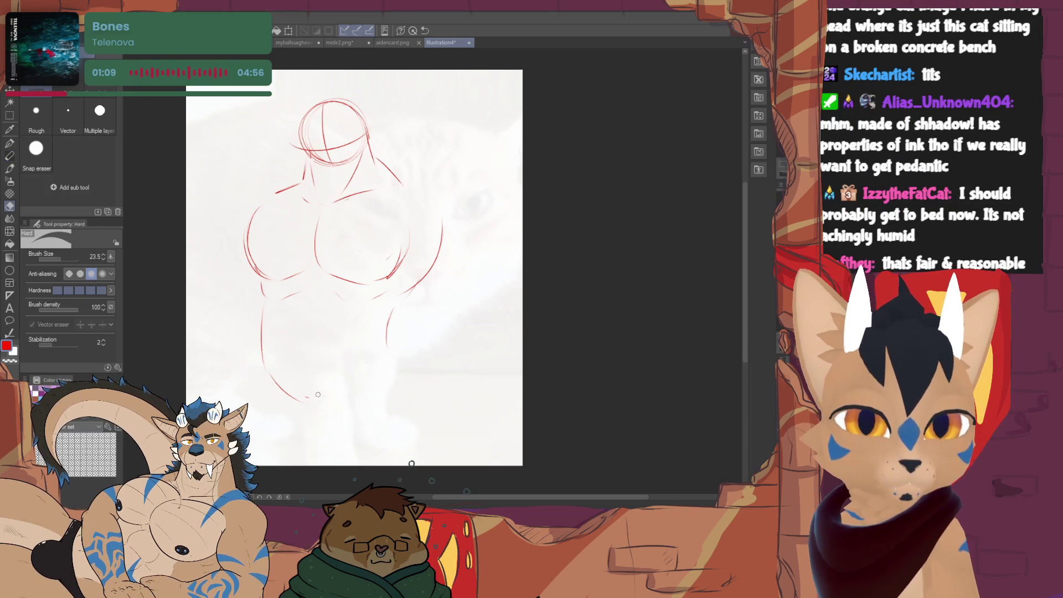
left_click_drag(336, 399, 375, 371)
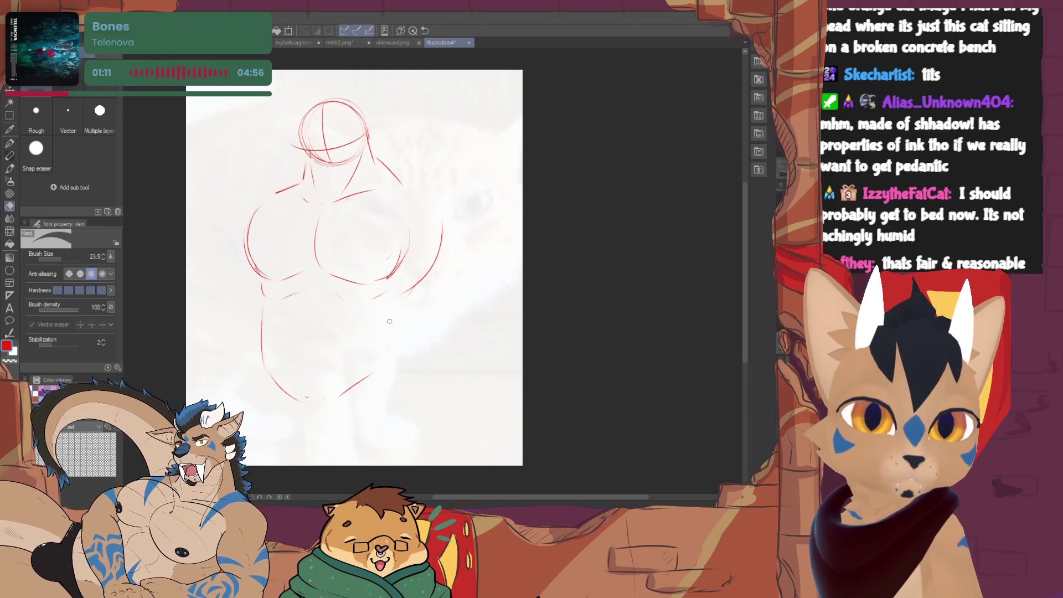
key("p")
key("e")
key("p")
left_click_drag(389, 326, 392, 357)
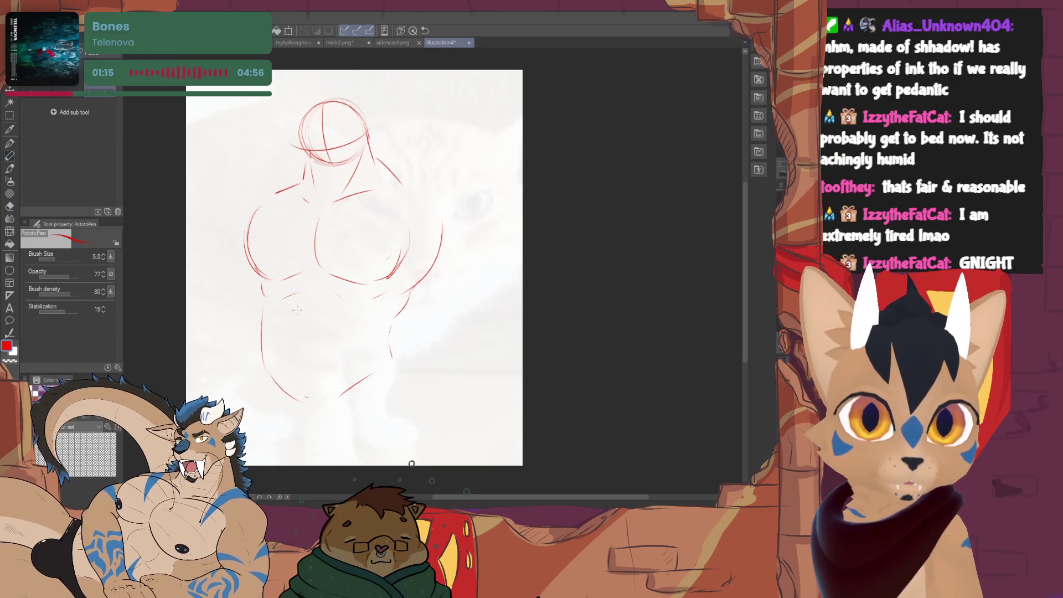
key("e")
mouse_move(263, 366)
left_mouse_down()
mouse_move(263, 308)
mouse_move(277, 386)
mouse_move(260, 371)
left_mouse_up()
key("p")
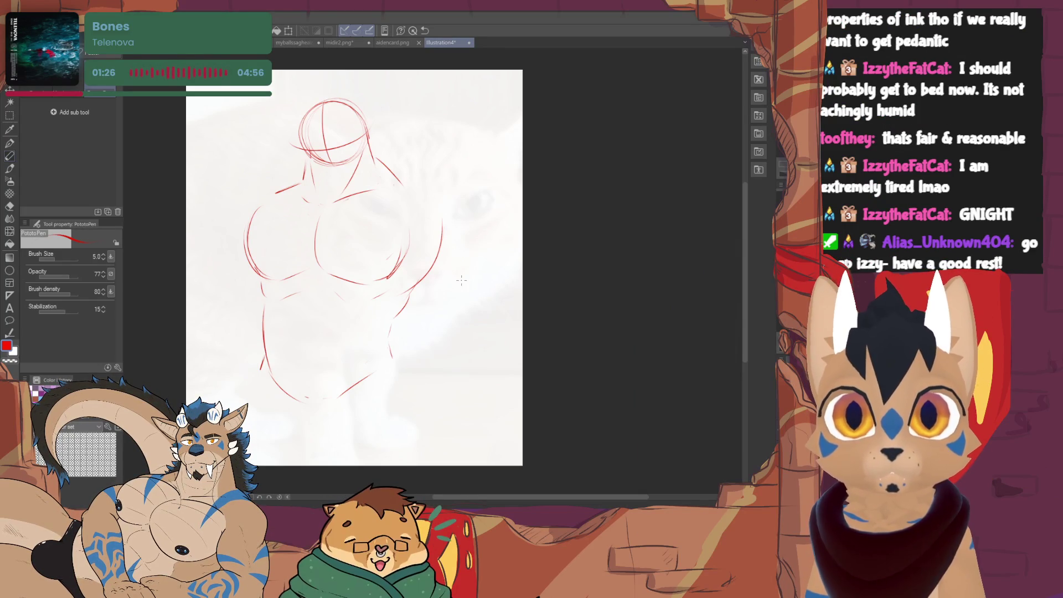
Erase the old head circle and nudge the whole sketch slightly right and down.
key("e")
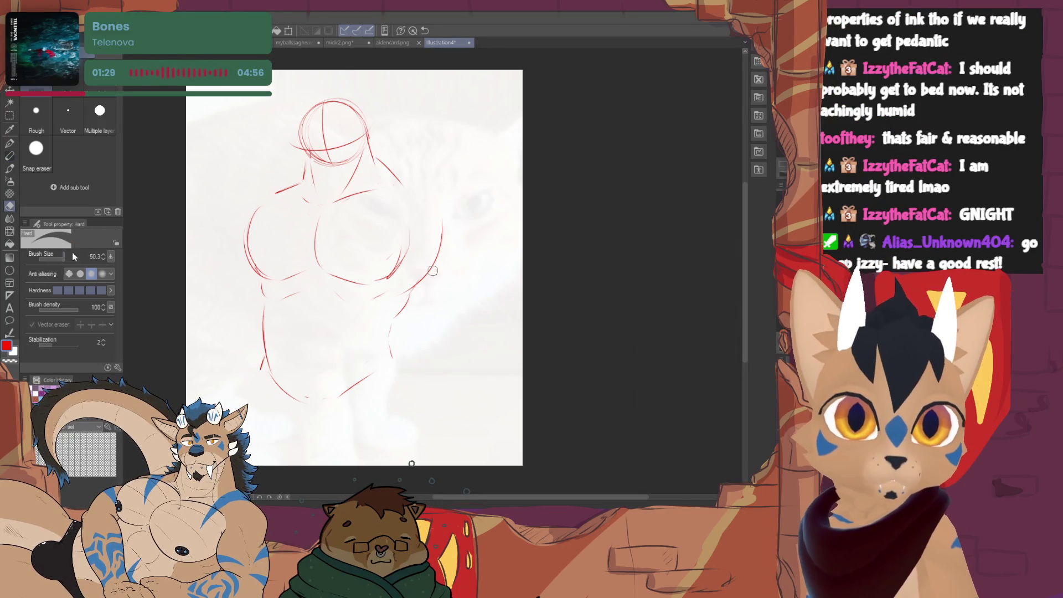
left_click_drag(296, 118, 318, 140)
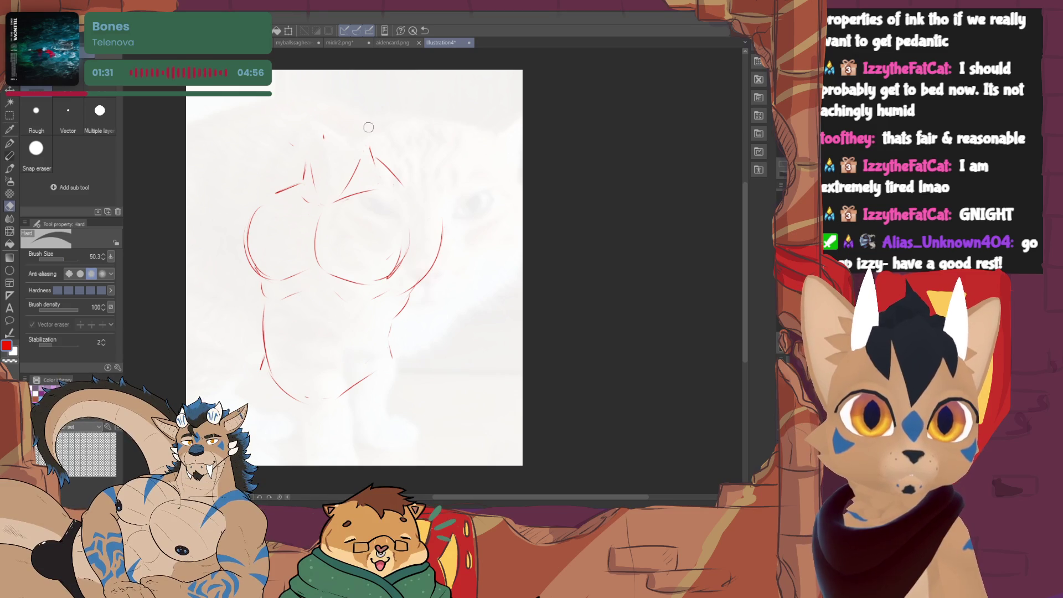
key("ctrl+t")
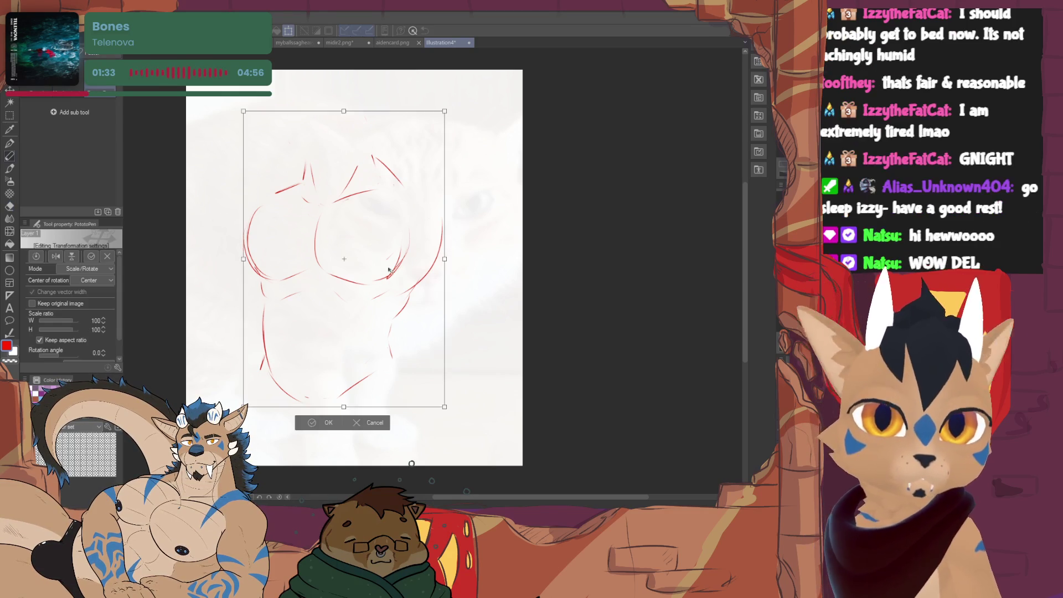
left_click_drag(395, 443, 411, 463)
key("Return")
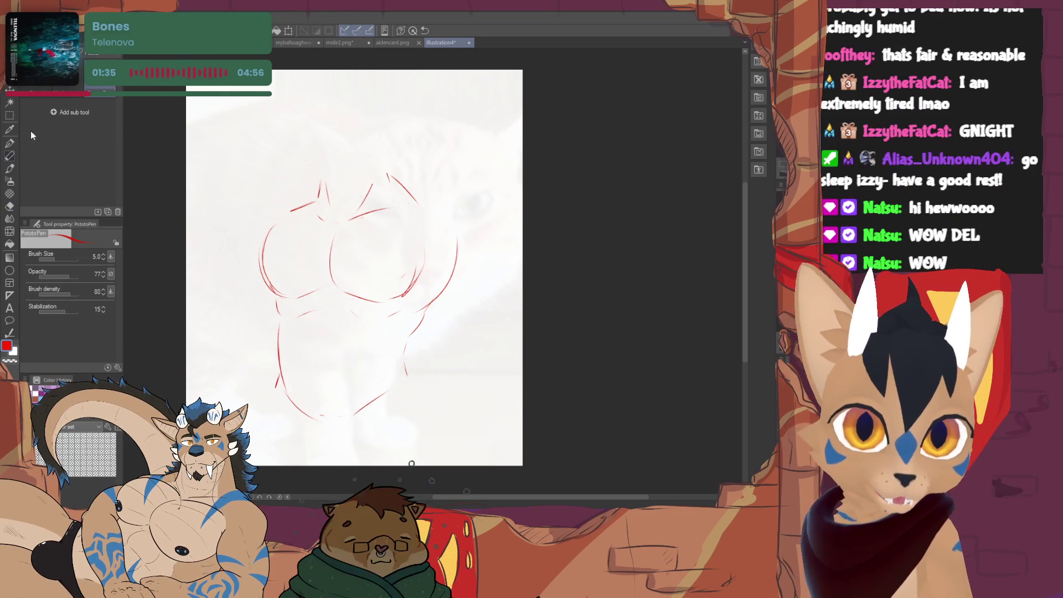
Draw a new head circle above the torso, clear stray neck strokes and sketch both neck sides.
left_click_drag(342, 79, 306, 111)
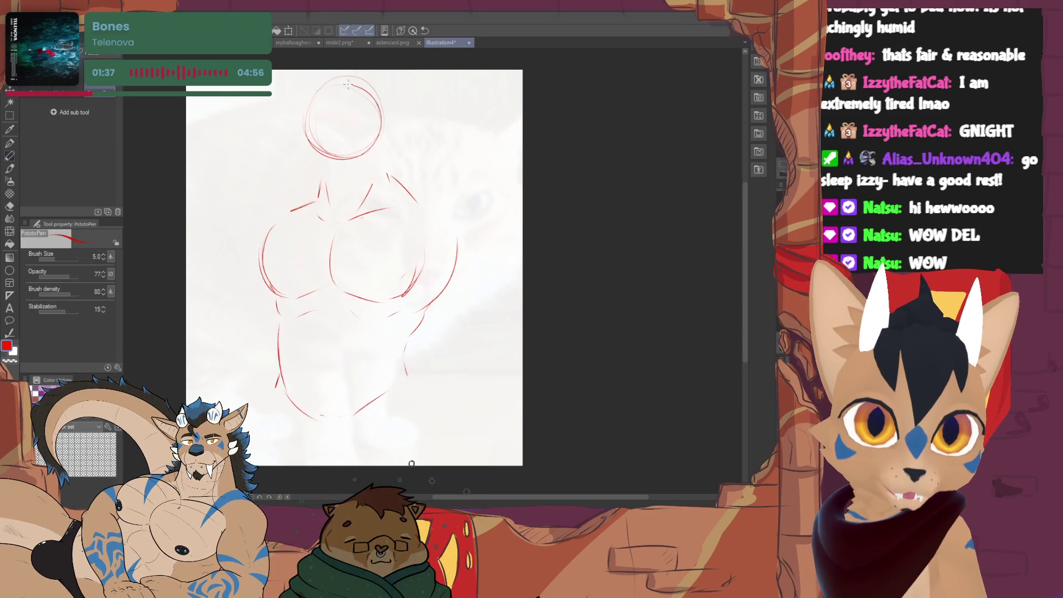
key("e")
left_click_drag(321, 187, 386, 177)
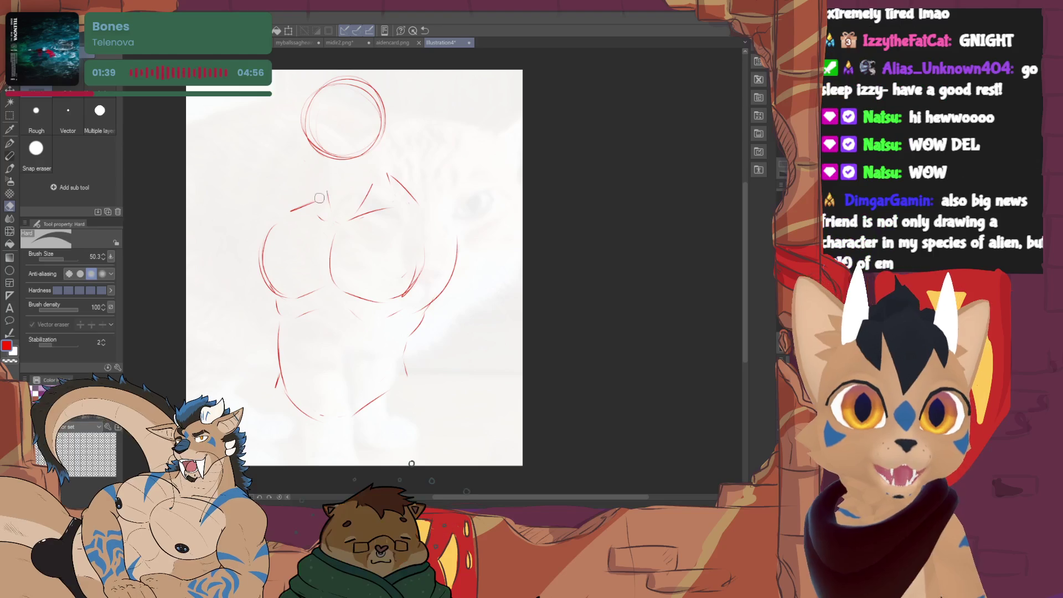
key("p")
left_click_drag(386, 137, 397, 174)
left_click_drag(316, 206, 320, 143)
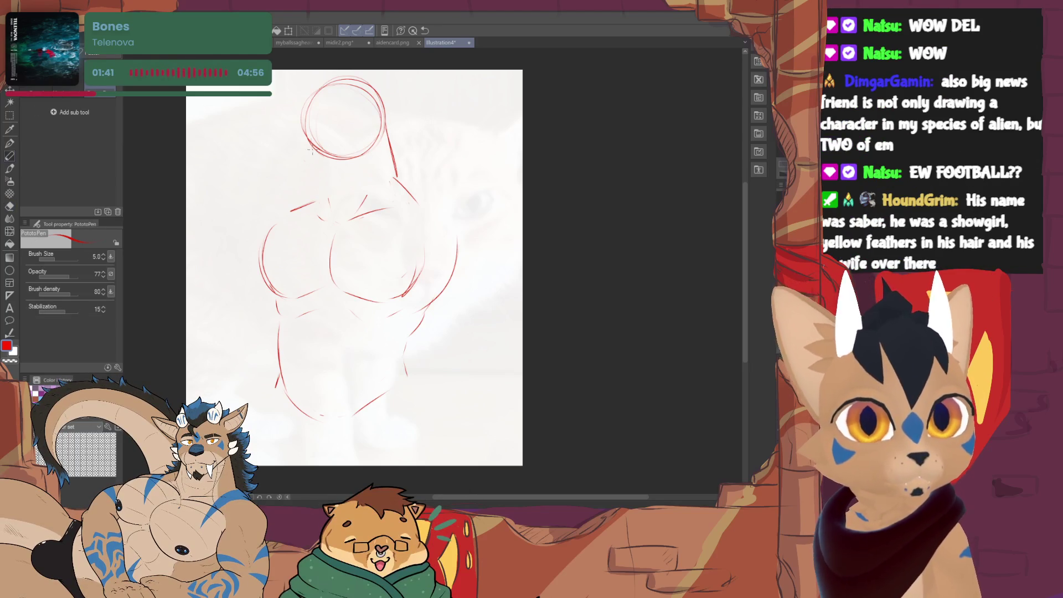
Add the left neck-to-shoulder line and clean up the neck and right shoulder strokes.
key("e")
key("p")
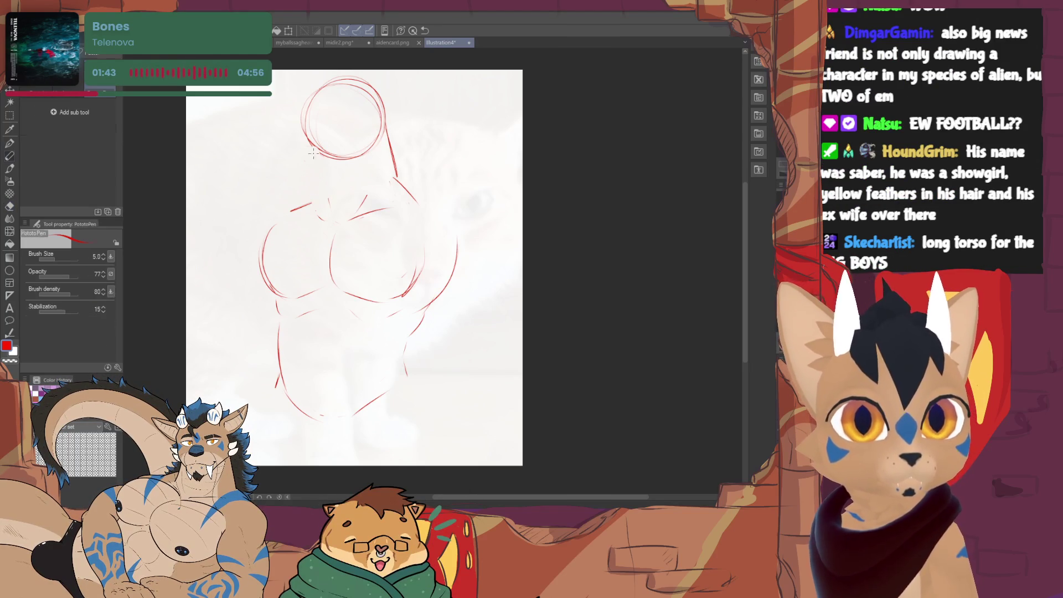
left_click_drag(316, 180, 291, 209)
key("e")
left_click_drag(368, 196, 356, 211)
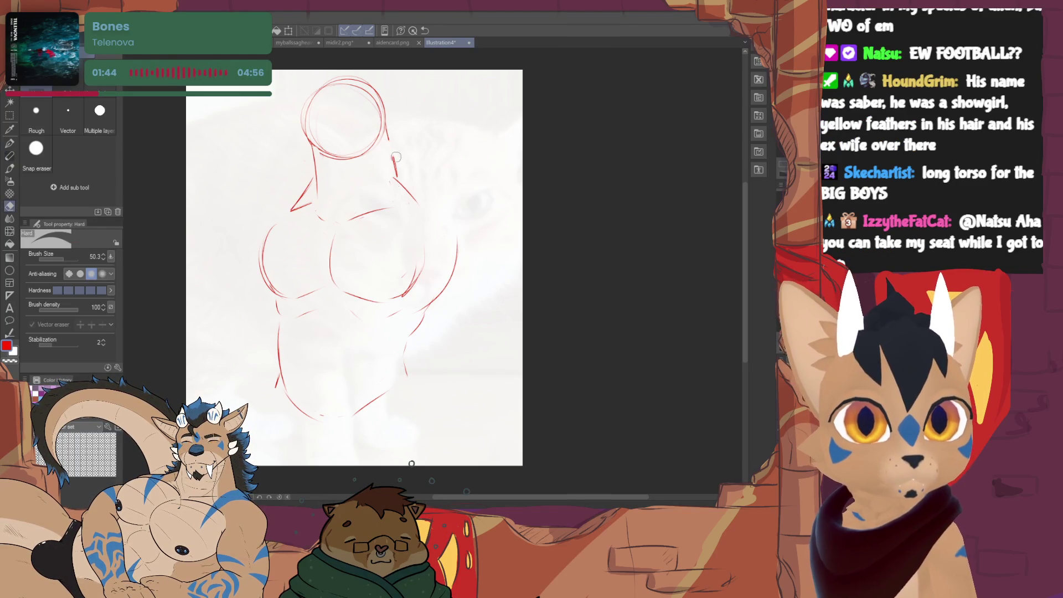
left_click_drag(398, 156, 389, 181)
key("p")
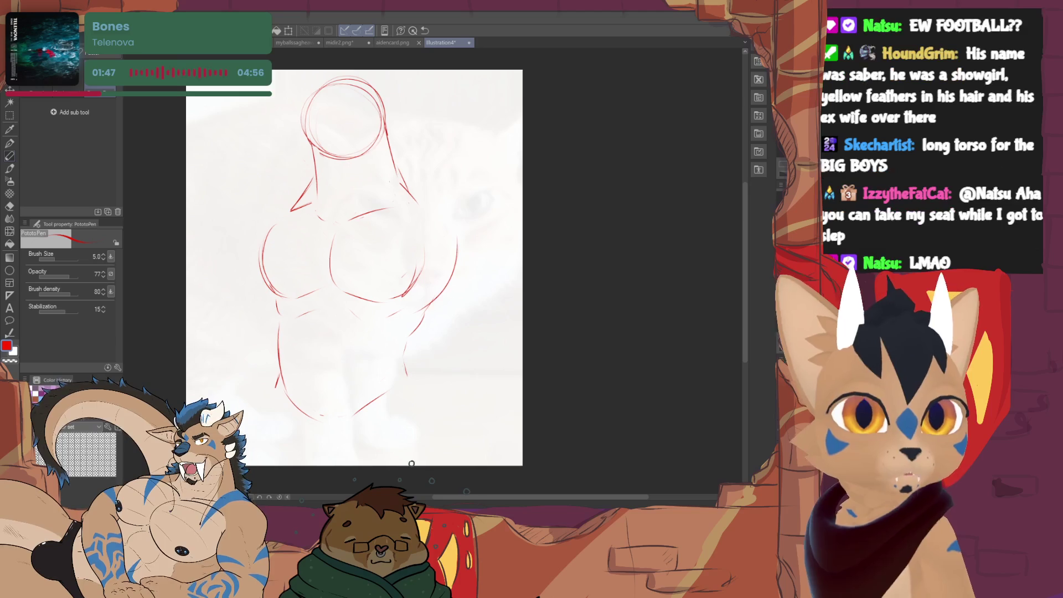
left_click_drag(472, 172, 474, 167)
key("e")
left_click_drag(404, 164, 423, 206)
key("p")
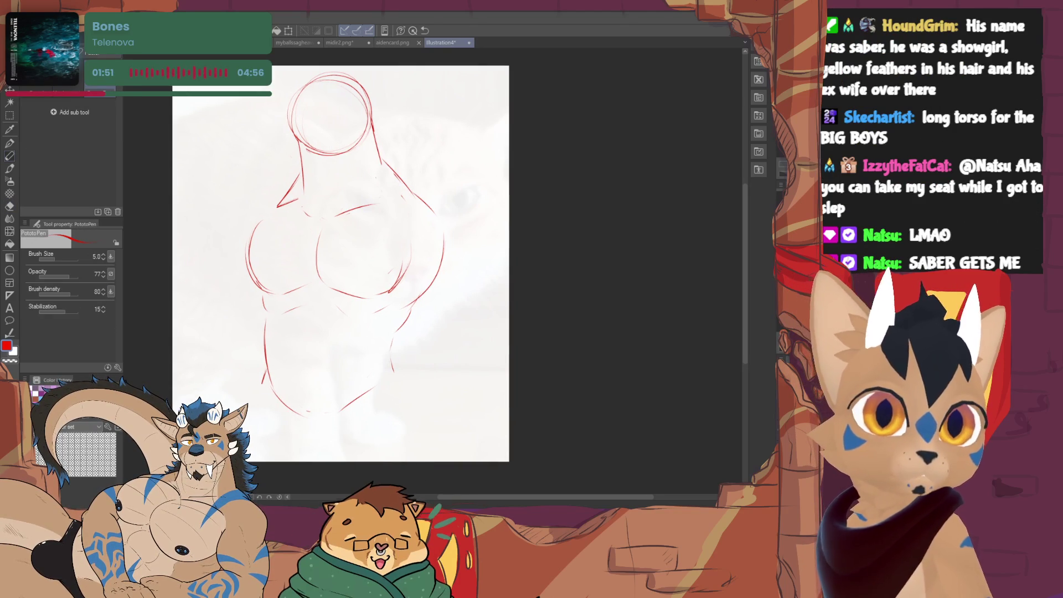
Lasso the head and move it down slightly onto the neck.
left_click(10, 114)
mouse_move(301, 172)
left_mouse_down()
mouse_move(274, 152)
mouse_move(281, 172)
left_mouse_up()
key("ctrl+t")
left_click_drag(384, 164, 385, 170)
key("Return")
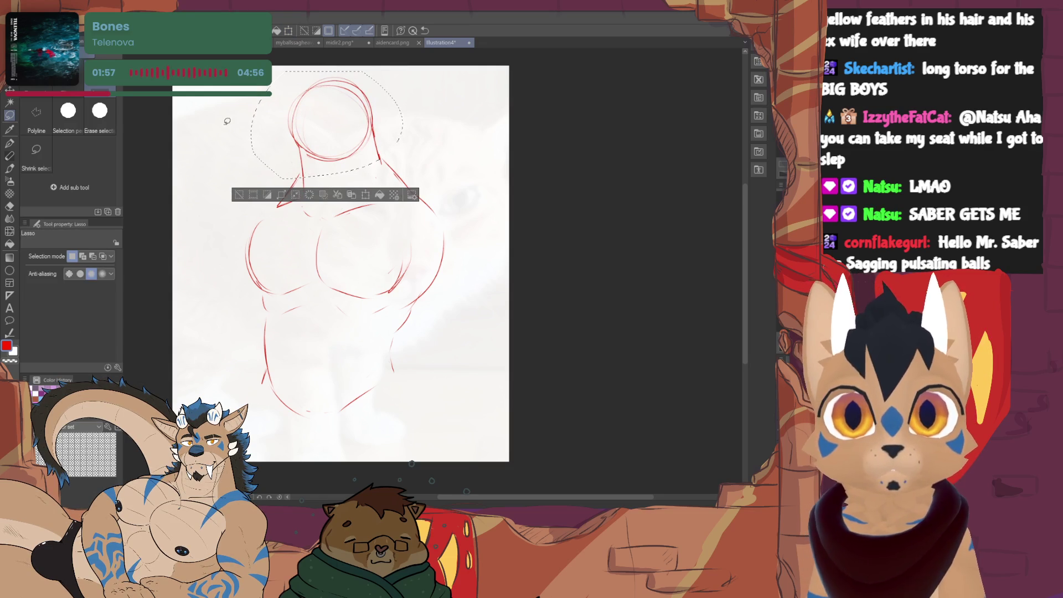
Clear the head selection and return to the sketching pen after briefly trying the eraser.
left_click(239, 194)
left_click(10, 158)
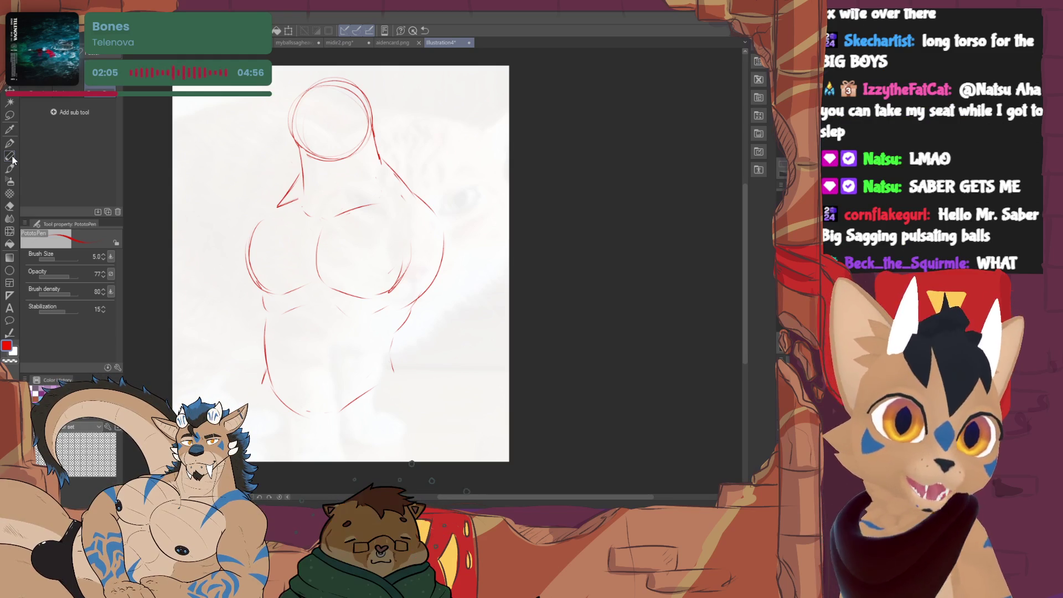
left_click(10, 206)
key("p")
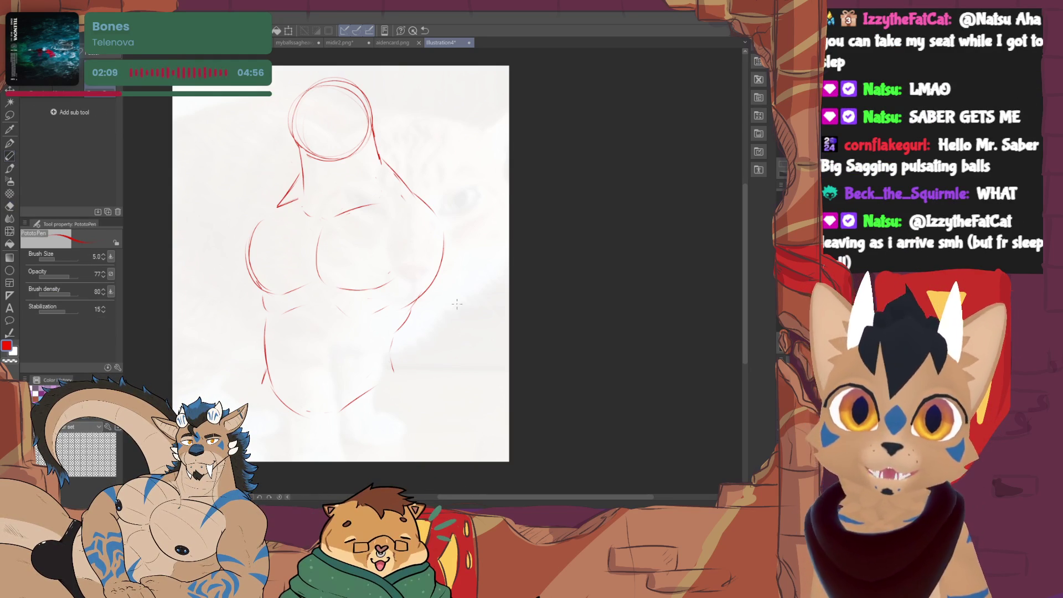
Sketch arcs on the figure's right side and try, then undo, new neck and left shoulder lines.
left_click_drag(422, 197, 403, 268)
mouse_move(455, 199)
left_mouse_down()
mouse_move(464, 258)
mouse_move(423, 193)
left_mouse_up()
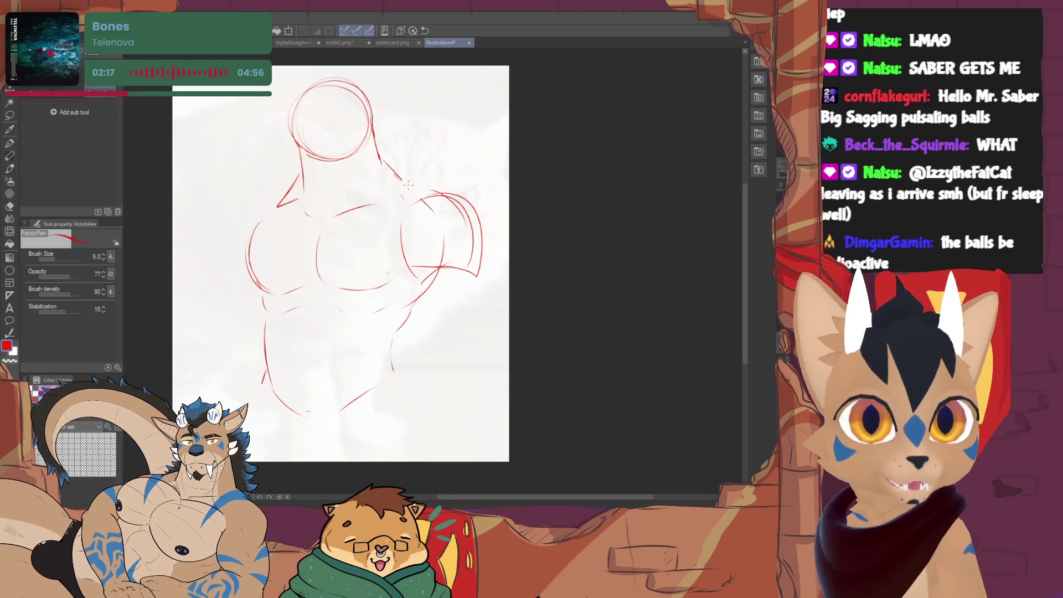
left_click_drag(382, 162, 397, 177)
key("ctrl+z")
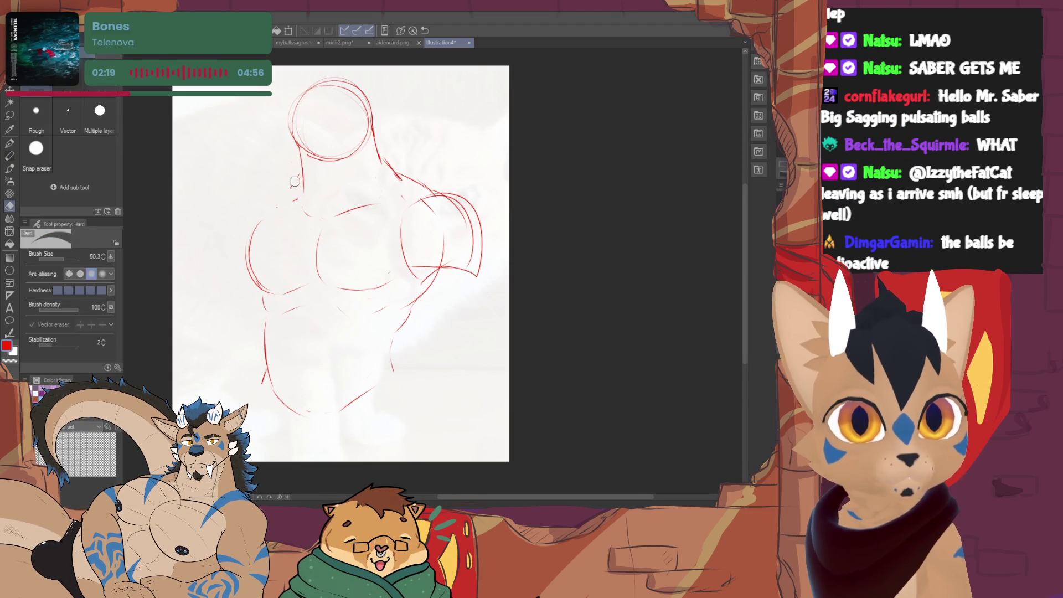
mouse_move(303, 178)
left_mouse_down()
mouse_move(245, 256)
mouse_move(265, 293)
left_mouse_up()
key("ctrl+z")
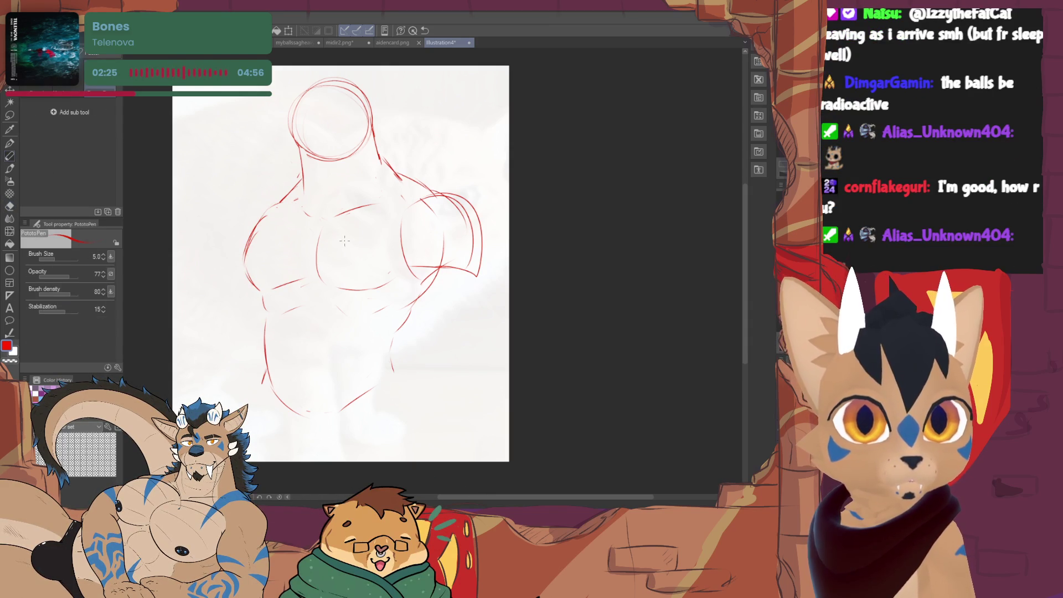
key("e")
key("p")
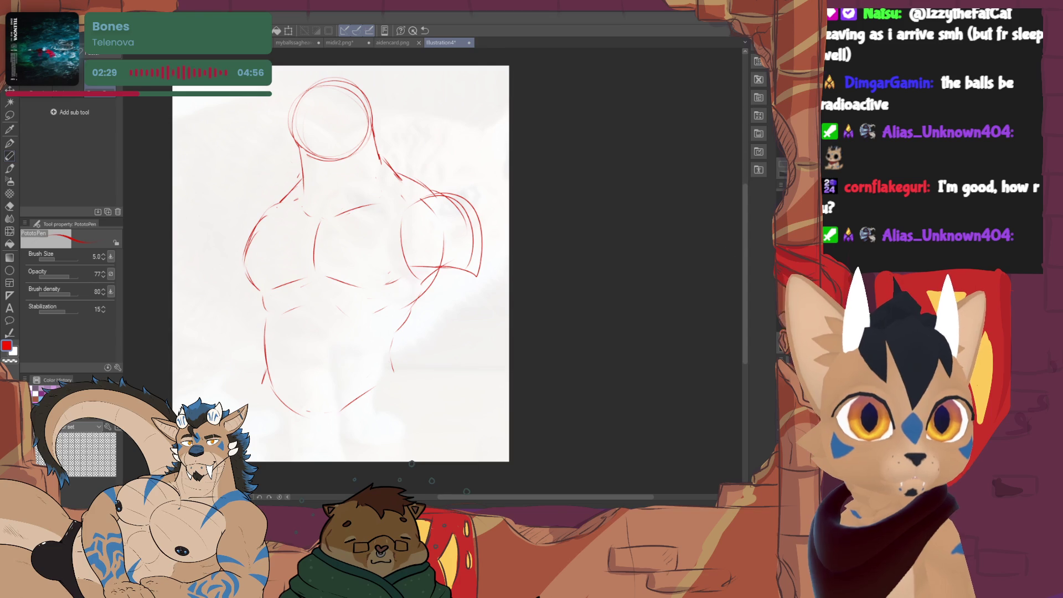
left_click_drag(736, 249, 304, 180)
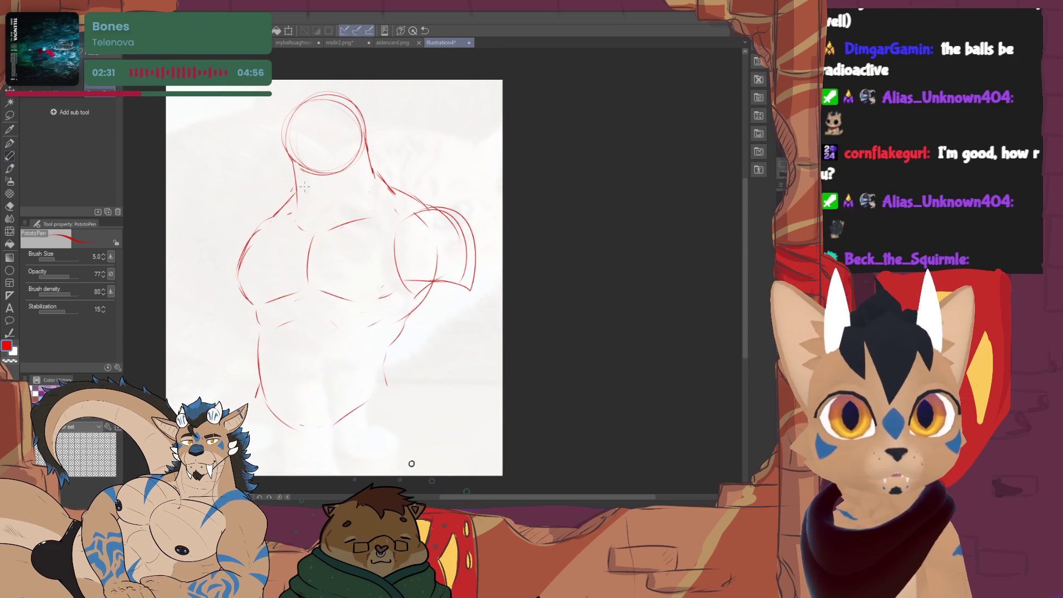
Draw a vertical centre line and a curved crossline across the head circle, redrawing the curve.
left_click_drag(324, 104, 320, 171)
left_click_drag(285, 137, 364, 139)
left_click_drag(310, 106, 330, 127)
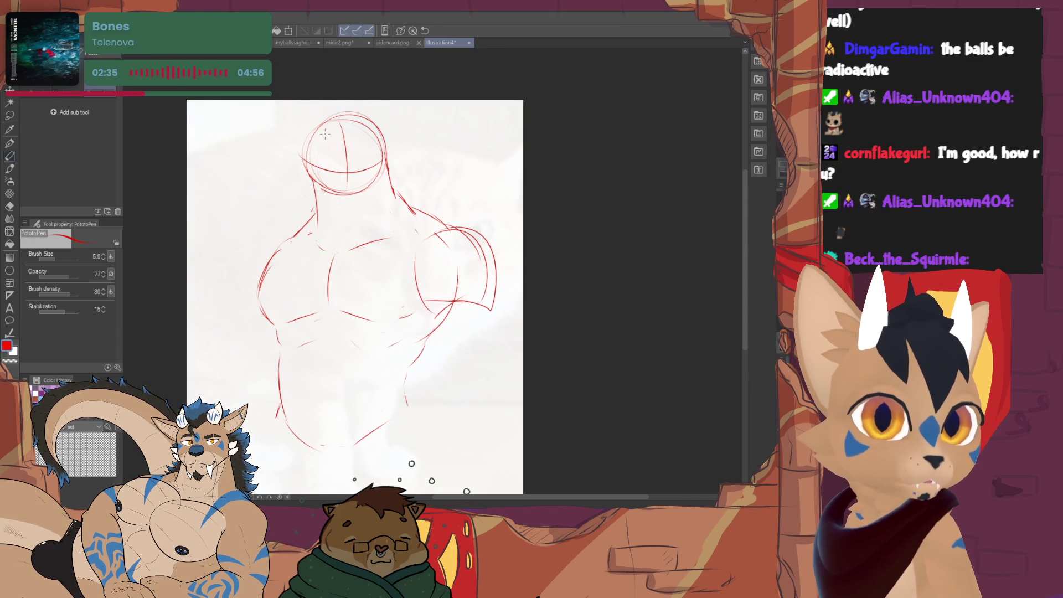
key("e")
key("p")
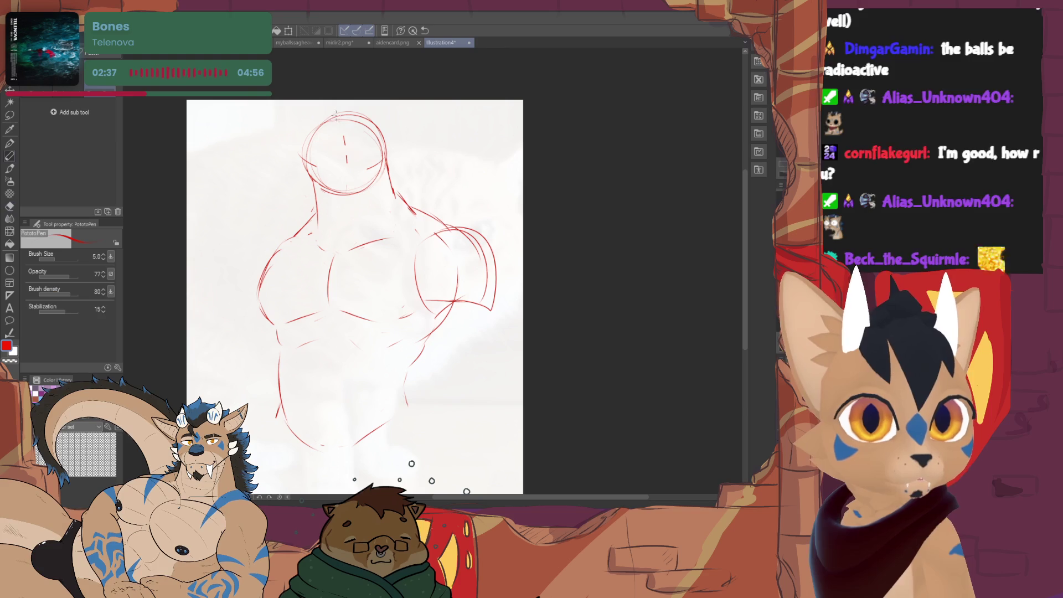
mouse_move(305, 159)
left_mouse_down()
mouse_move(387, 162)
mouse_move(384, 195)
left_mouse_up()
key("e")
key("p")
left_click_drag(313, 180, 325, 194)
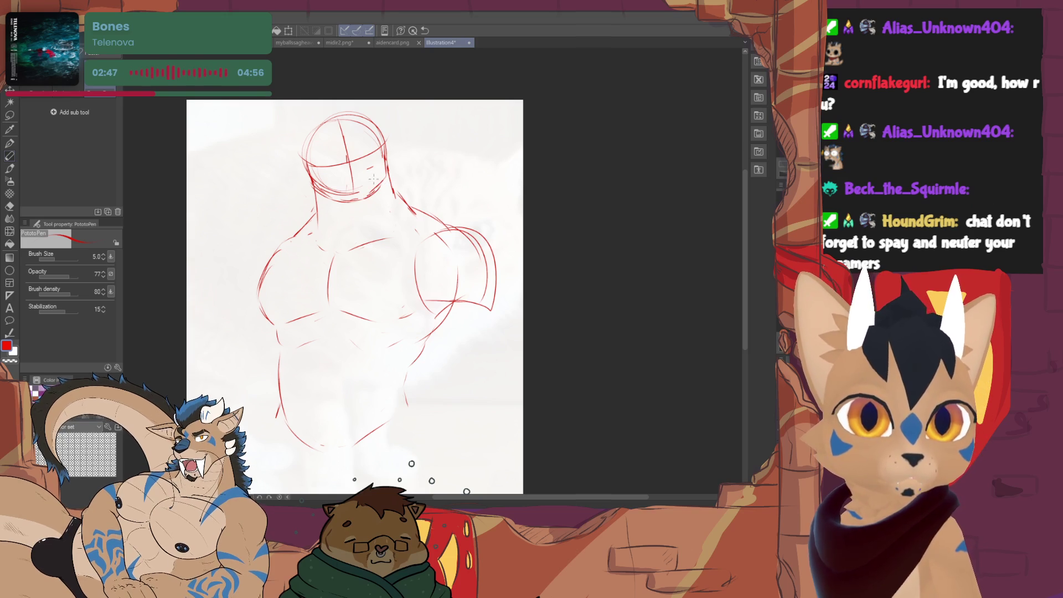
Erase part of the head's vertical guideline and redraw the crossing guide lines.
key("e")
mouse_move(343, 147)
left_mouse_down()
mouse_move(350, 171)
mouse_move(362, 117)
mouse_move(353, 199)
left_mouse_up()
key("p")
left_click_drag(309, 162, 384, 153)
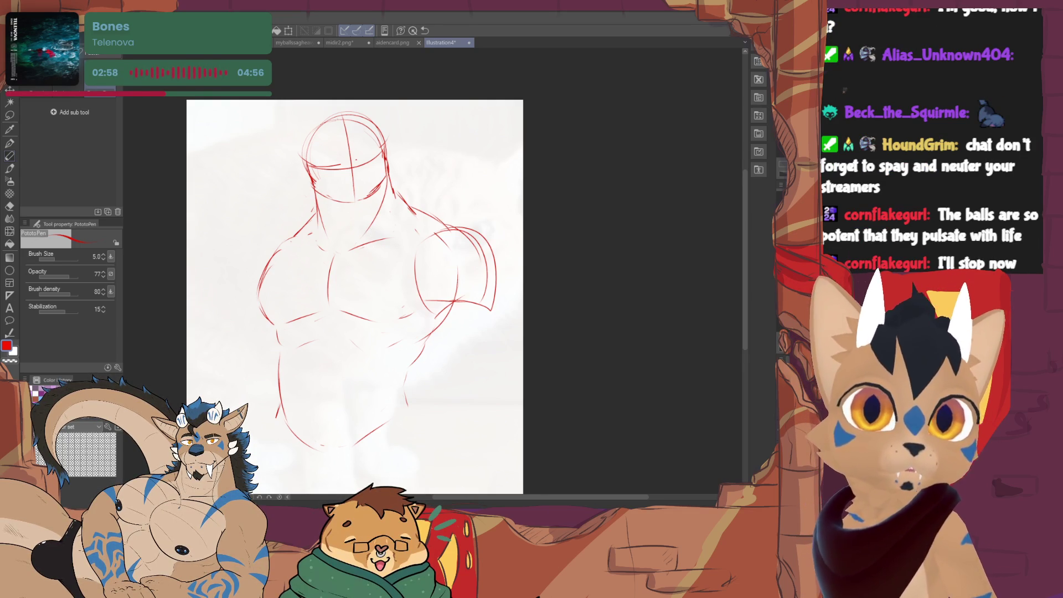
Sketch the bulky right upper arm and forearm down the side of the torso.
left_click_drag(371, 232, 325, 210)
left_click_drag(385, 283, 456, 262)
left_click_drag(399, 341, 453, 283)
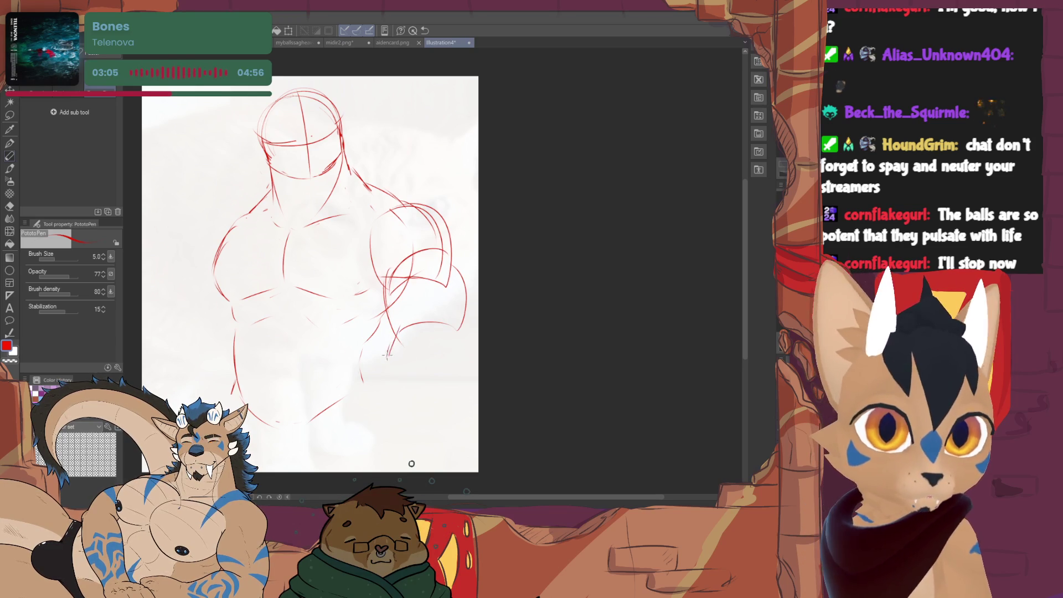
left_click_drag(403, 349, 389, 390)
mouse_move(455, 333)
left_mouse_down()
mouse_move(462, 382)
mouse_move(395, 376)
mouse_move(381, 425)
left_mouse_up()
left_click_drag(440, 390, 428, 441)
Redo the left shoulder-to-arm line after undoing a bad torso curve, and sketch a small clenched fist.
mouse_move(208, 237)
left_mouse_down()
mouse_move(259, 237)
mouse_move(251, 279)
left_mouse_up()
left_click_drag(236, 323, 284, 335)
left_click_drag(264, 278, 247, 331)
key("ctrl+z")
key("ctrl+z")
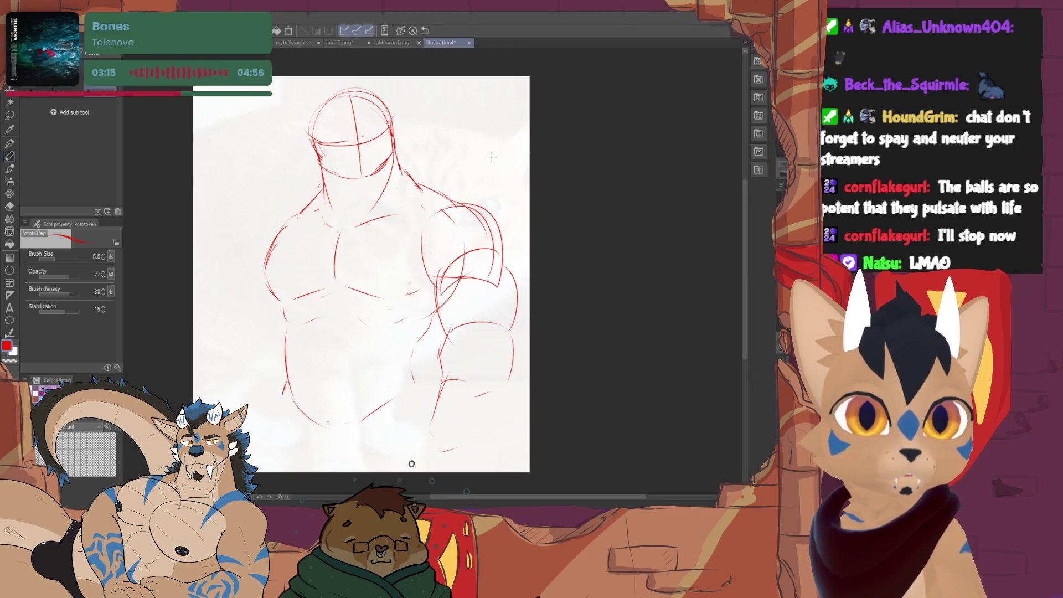
mouse_move(286, 215)
left_mouse_down()
mouse_move(247, 235)
mouse_move(249, 278)
mouse_move(212, 337)
mouse_move(262, 340)
mouse_move(253, 397)
left_mouse_up()
left_click_drag(286, 357, 277, 392)
left_click_drag(282, 361, 301, 391)
left_click_drag(412, 463, 422, 472)
Erase and redraw the arm, hand and head lines, alternating Hard eraser and pen.
key("e")
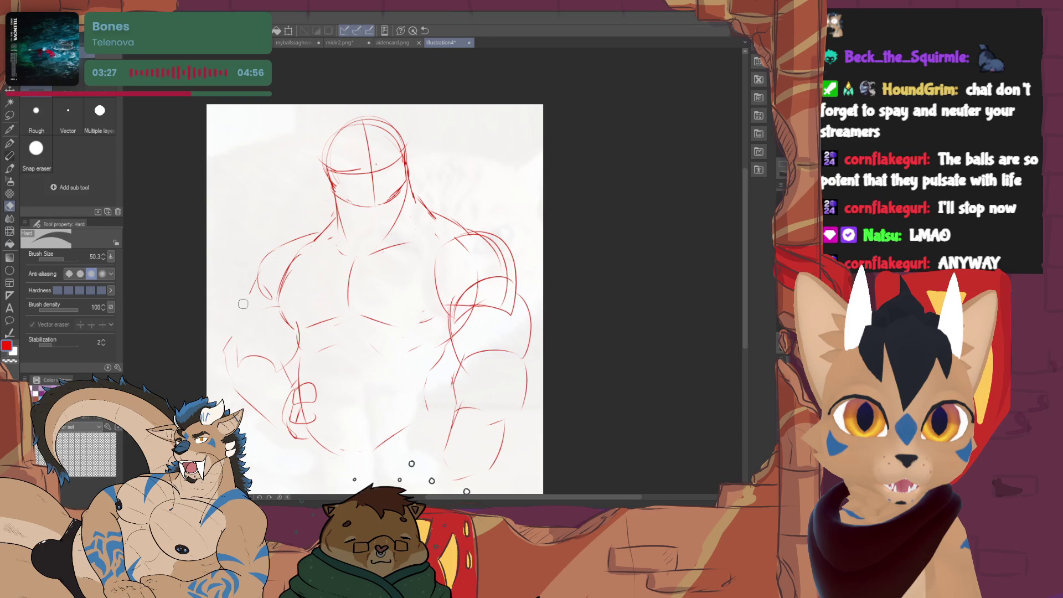
key("p")
scroll(413, 352, "down", 2)
key("e")
key("p")
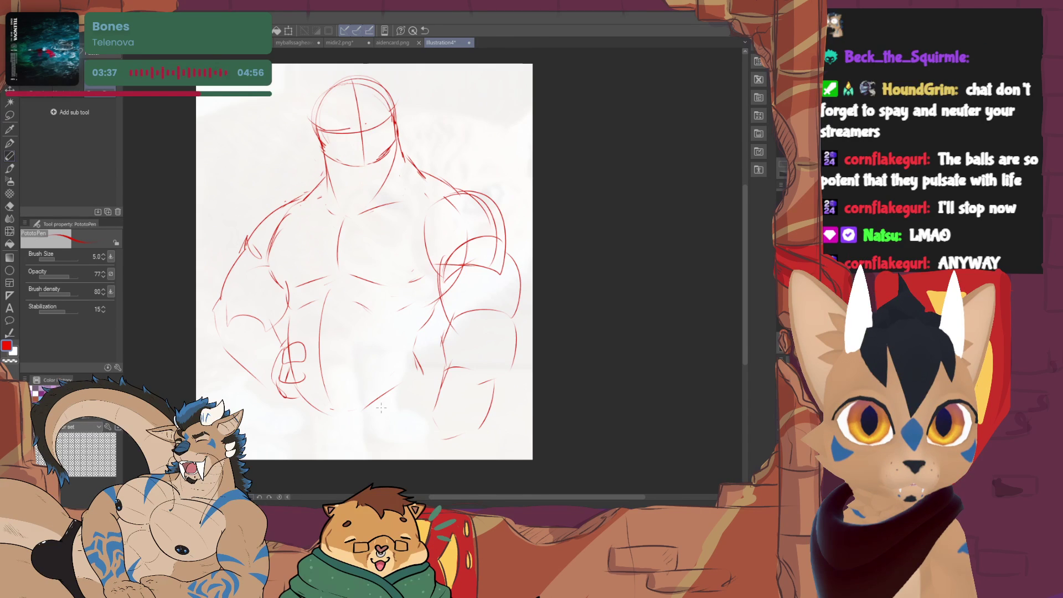
key("e")
scroll(297, 380, "up", 2)
key("p")
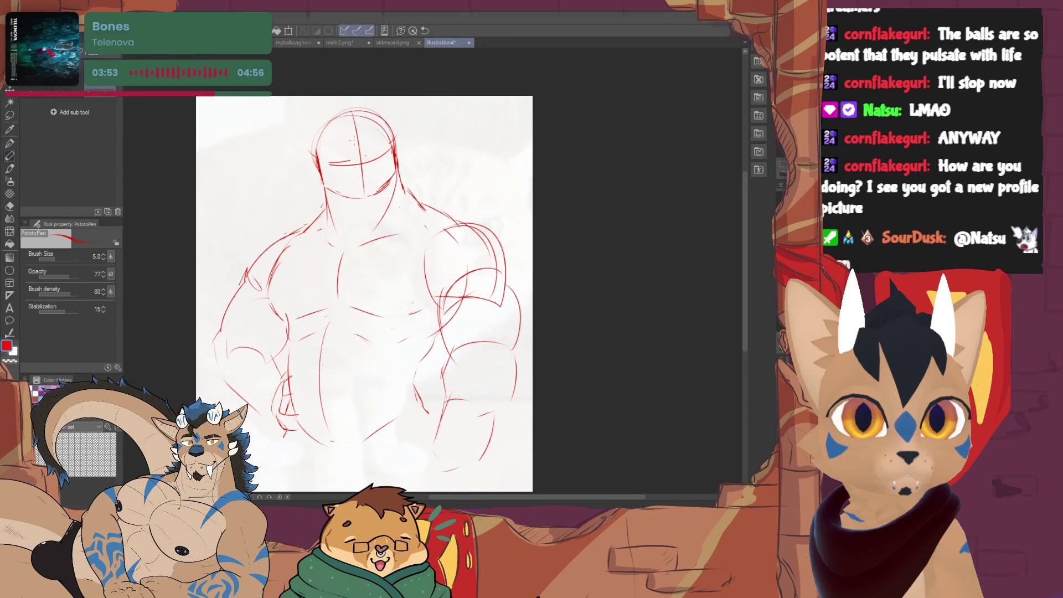
left_click_drag(416, 471, 387, 442)
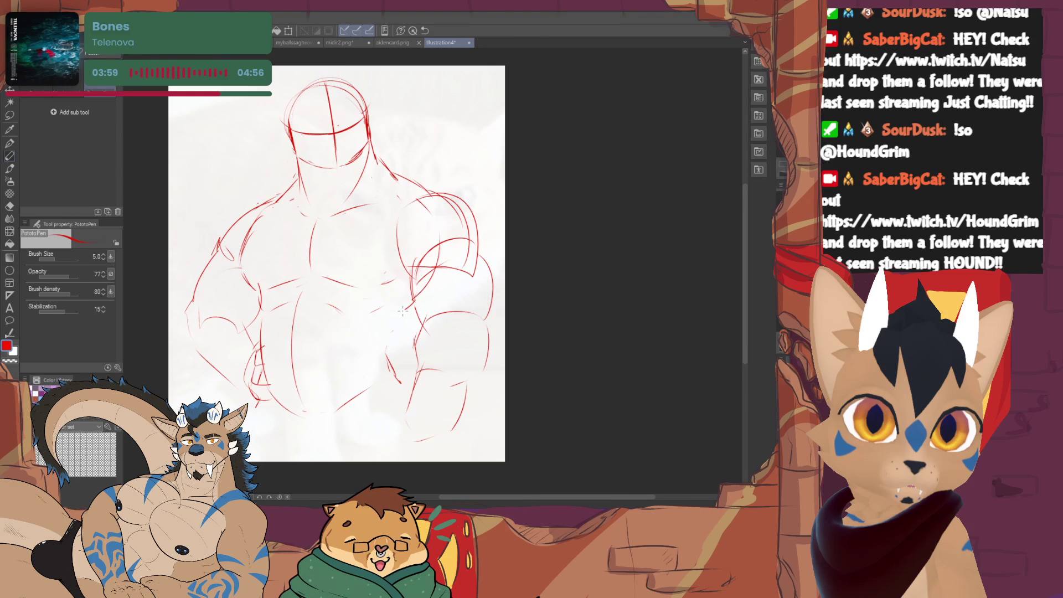
key("e")
key("p")
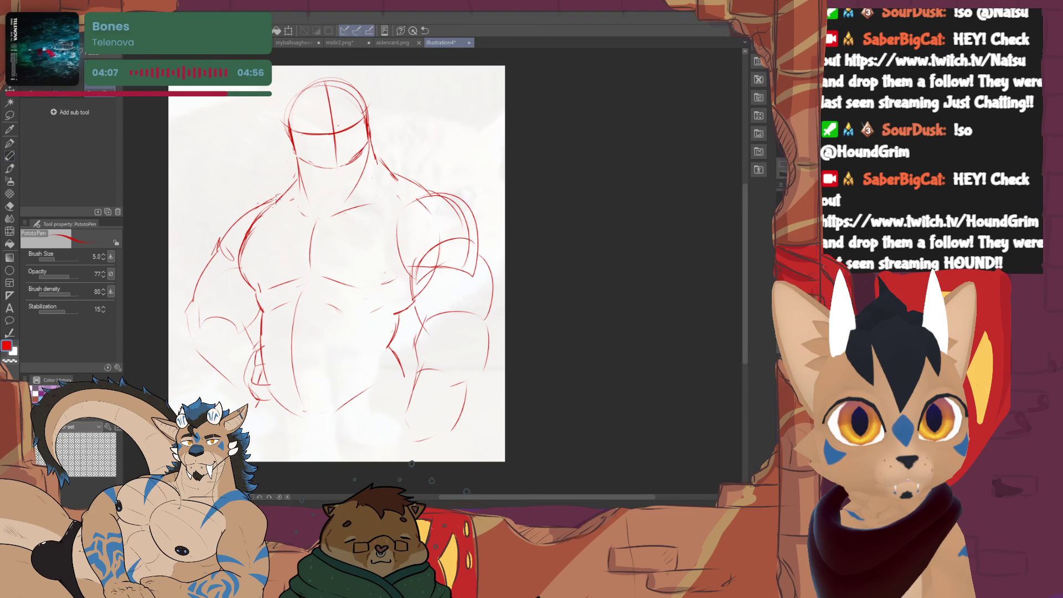
key("e")
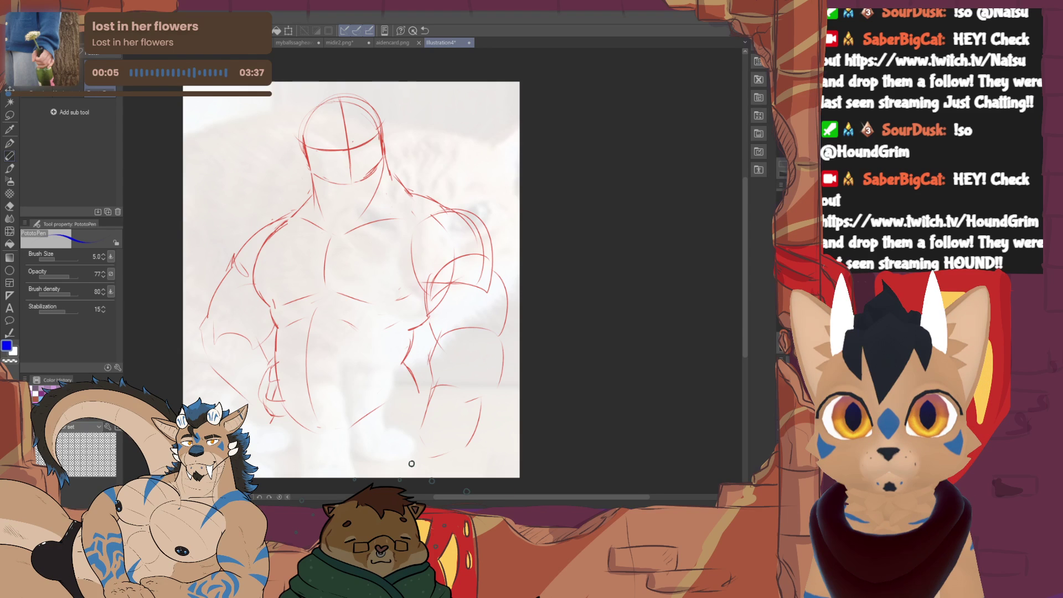
scroll(412, 464, "up", 2)
scroll(454, 233, "up", 2)
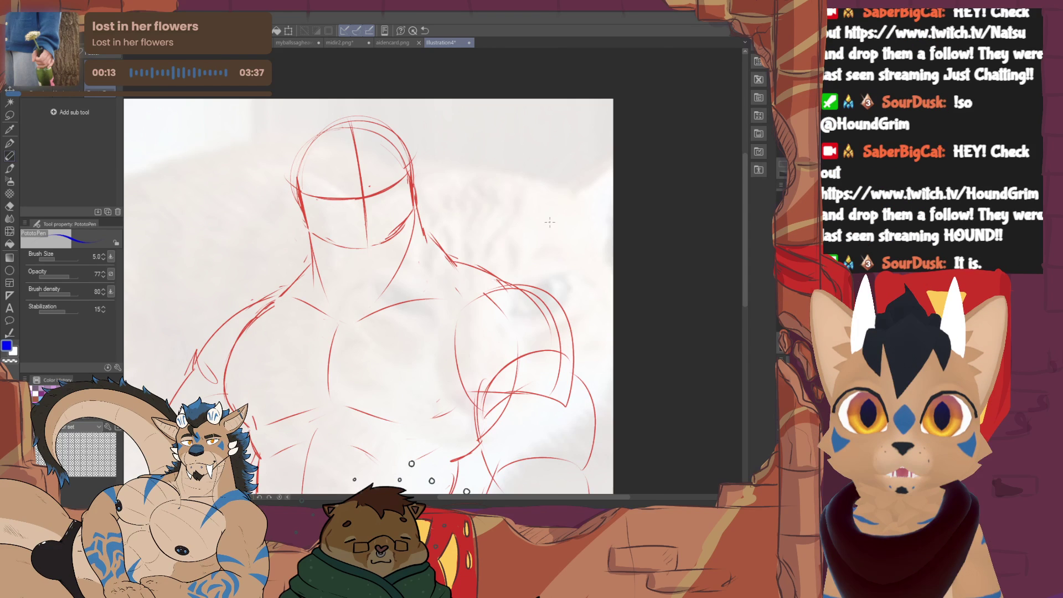
Ink the shoulders and chest lines in blue, then zoom out to see more of the figure.
mouse_move(425, 208)
left_mouse_down()
mouse_move(475, 221)
mouse_move(490, 274)
left_mouse_up()
mouse_move(307, 235)
left_mouse_down()
mouse_move(276, 282)
mouse_move(312, 345)
left_mouse_up()
left_click_drag(495, 285, 370, 355)
key("e")
left_click_drag(481, 239, 497, 263)
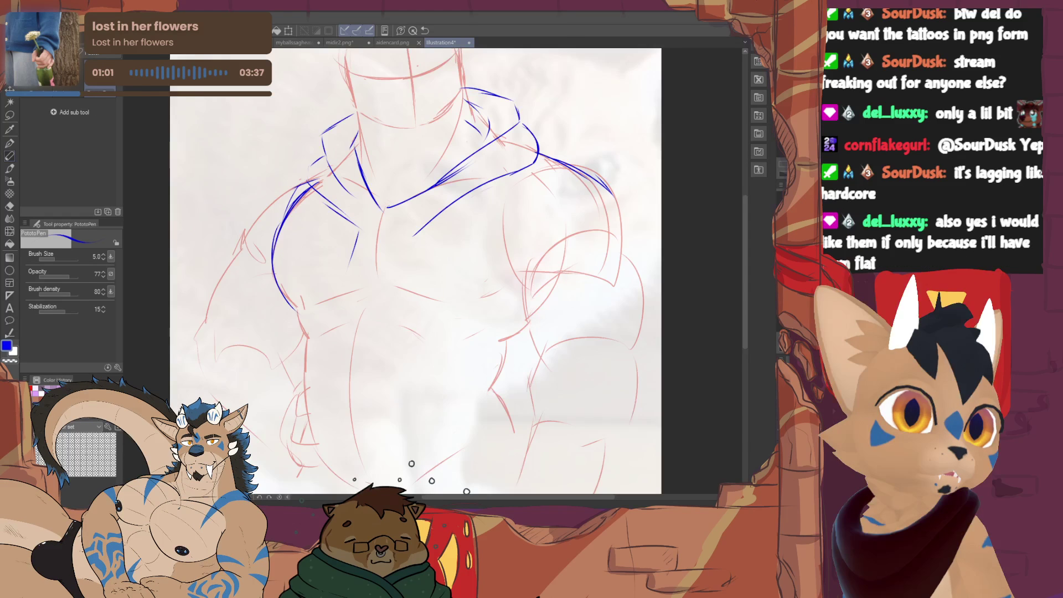
key("ctrl+minus")
Extend and redraw the lower left-arm line, then ink long lines down the hoodie front and torso.
left_click_drag(319, 283, 330, 395)
key("e")
key("p")
mouse_move(329, 306)
left_mouse_down()
mouse_move(318, 378)
mouse_move(330, 424)
left_mouse_up()
left_click_drag(375, 221, 363, 447)
mouse_move(444, 218)
left_mouse_down()
mouse_move(423, 432)
mouse_move(501, 405)
mouse_move(504, 309)
mouse_move(562, 293)
left_mouse_up()
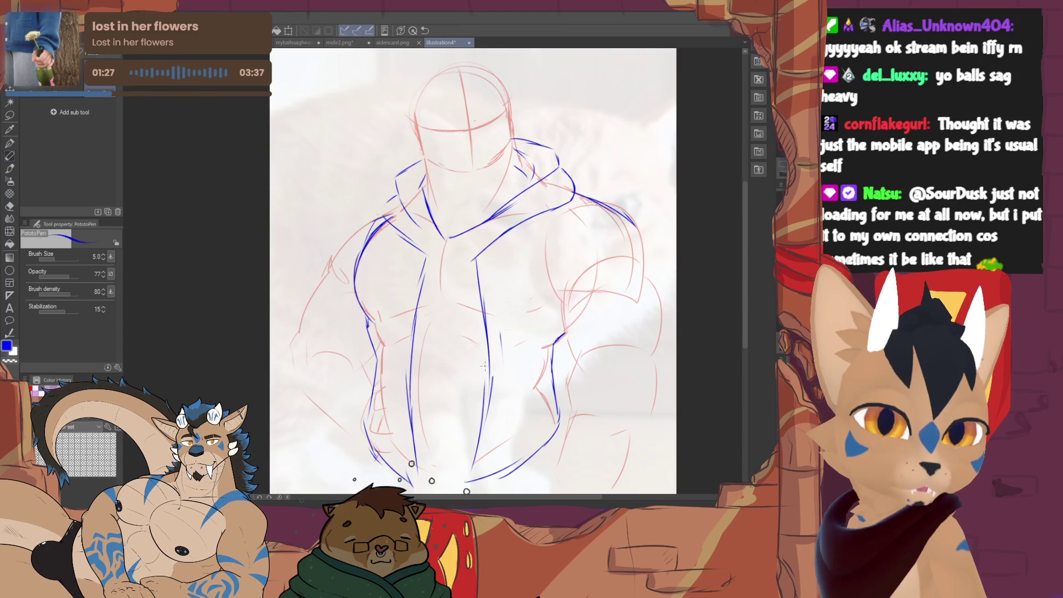
Add a hoodie button, then restart the right arm outline with a short stroke at the shoulder.
mouse_move(498, 275)
left_mouse_down()
mouse_move(449, 275)
mouse_move(432, 262)
left_mouse_up()
left_click_drag(439, 305, 448, 310)
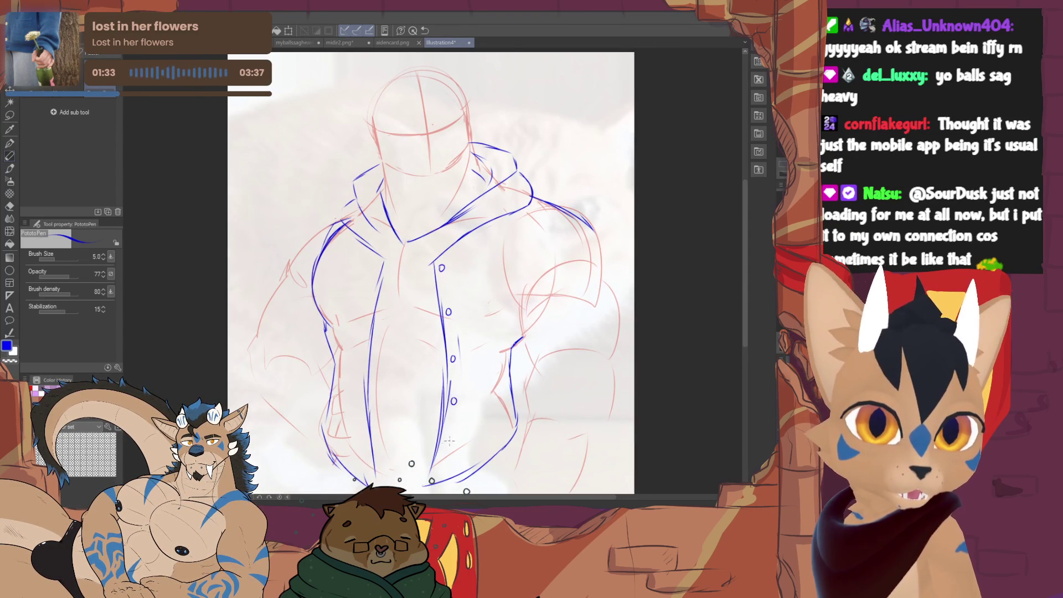
mouse_move(499, 275)
left_mouse_down()
mouse_move(540, 274)
mouse_move(432, 258)
left_mouse_up()
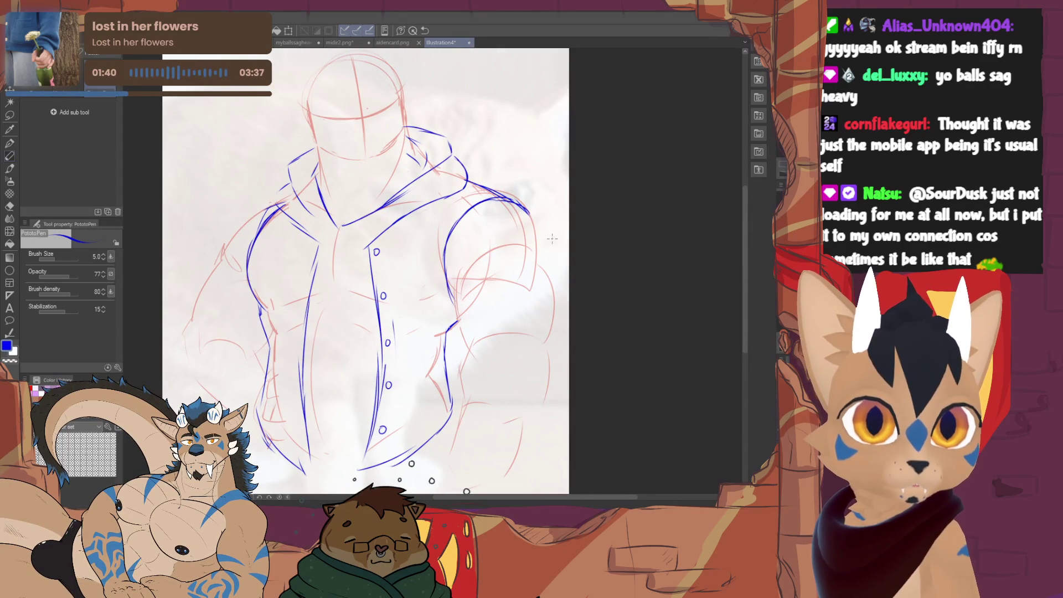
mouse_move(544, 263)
left_mouse_down()
mouse_move(553, 358)
mouse_move(551, 307)
left_mouse_up()
key("ctrl+z")
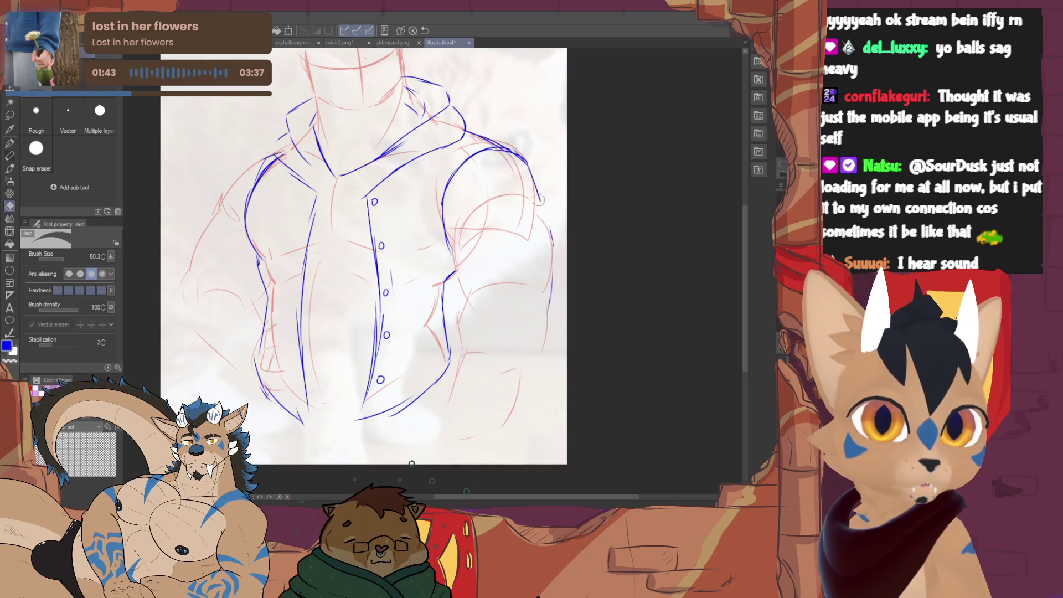
mouse_move(530, 198)
left_mouse_down()
mouse_move(549, 215)
mouse_move(547, 336)
left_mouse_up()
Clean up the right shoulder line and ink the right arm, forearm and a lower-right curve.
key("e")
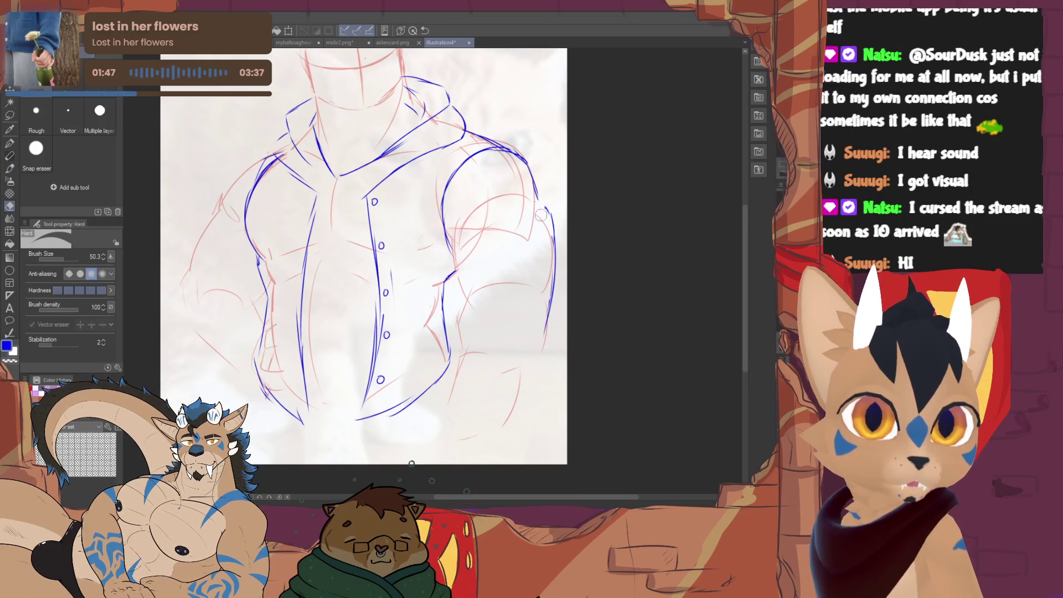
left_click_drag(538, 208, 540, 196)
key("p")
left_click_drag(558, 272, 554, 301)
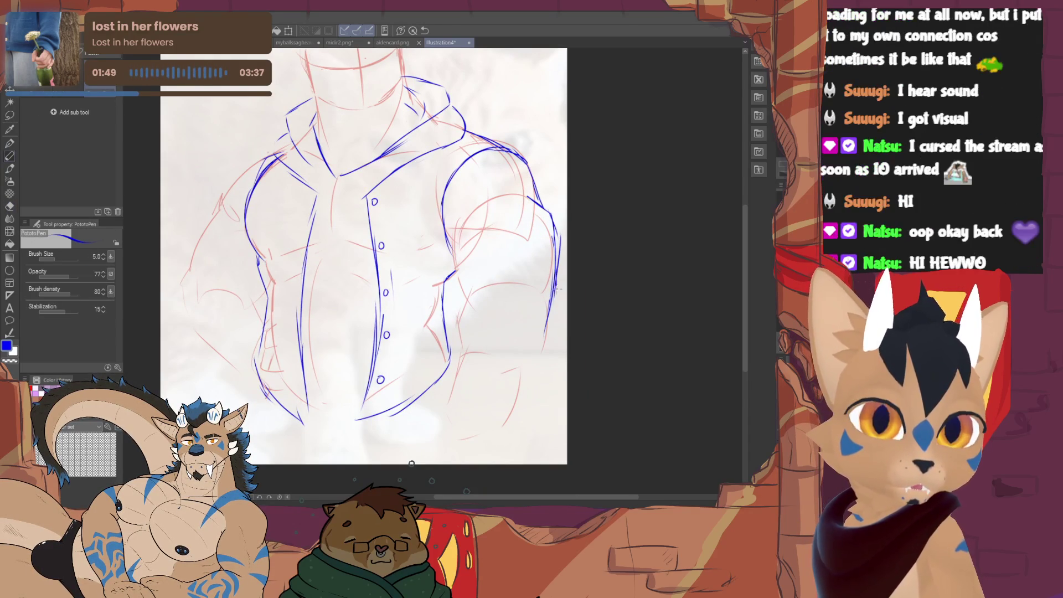
left_click_drag(491, 239, 453, 287)
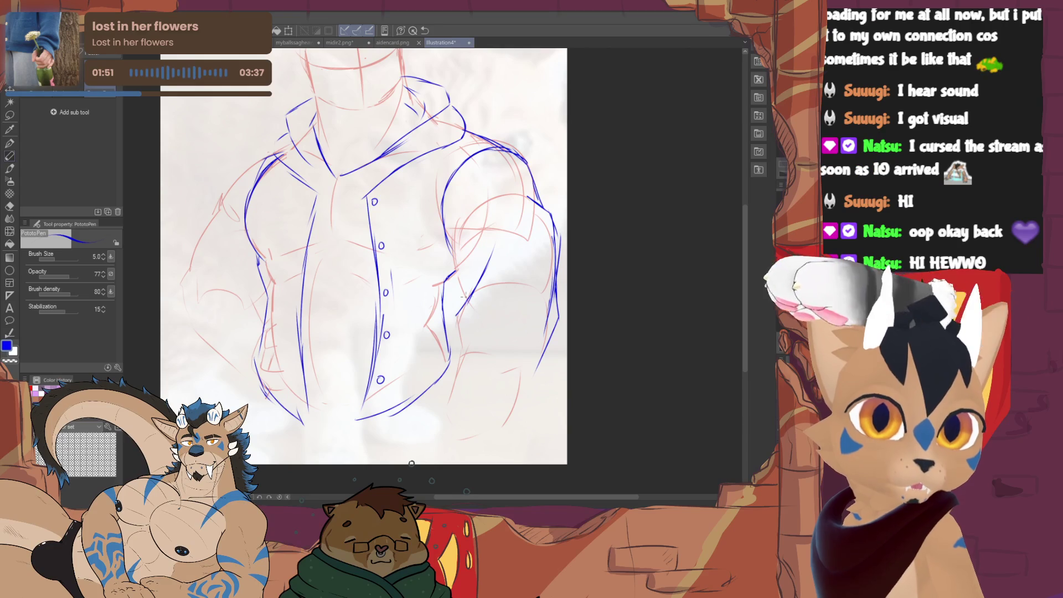
mouse_move(453, 400)
left_mouse_down()
mouse_move(498, 421)
mouse_move(528, 380)
left_mouse_up()
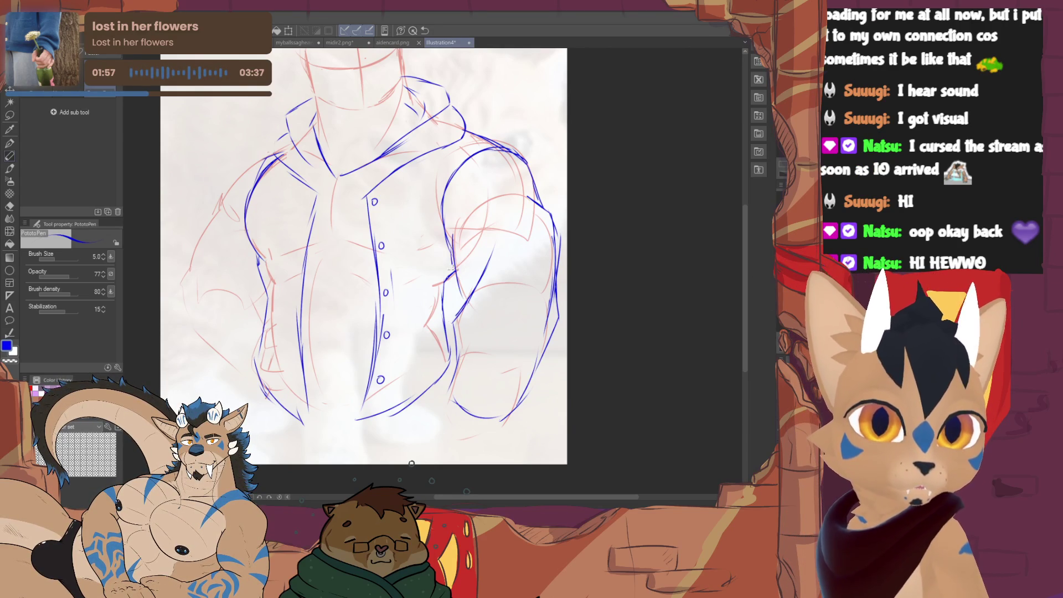
Rework the diagonal strokes on the right arm, erasing unwanted parts, then bring the head into view.
key("e")
key("p")
left_click_drag(466, 301, 493, 257)
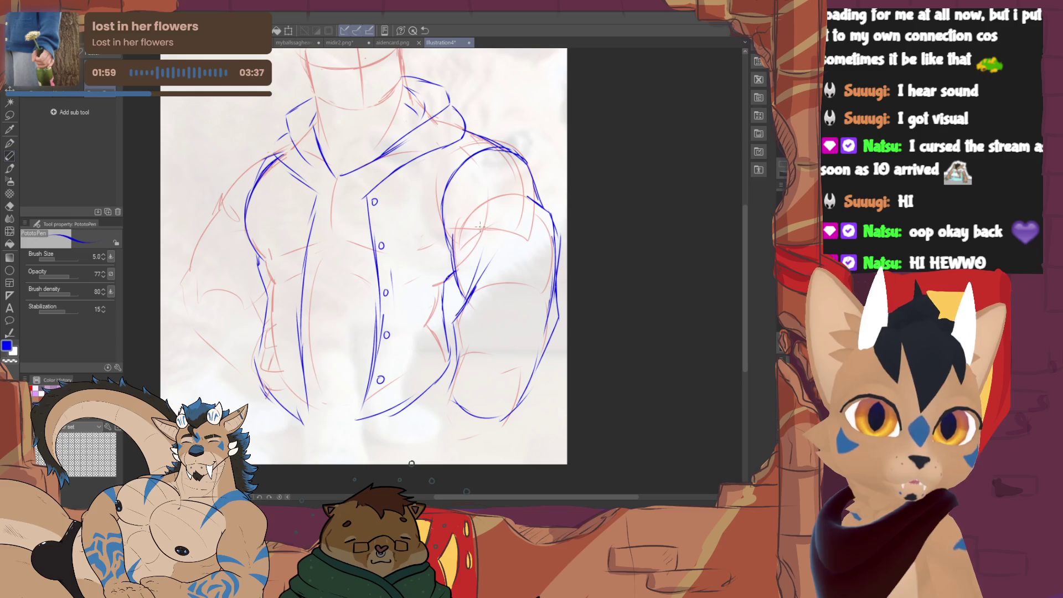
key("e")
left_click_drag(459, 309, 485, 253)
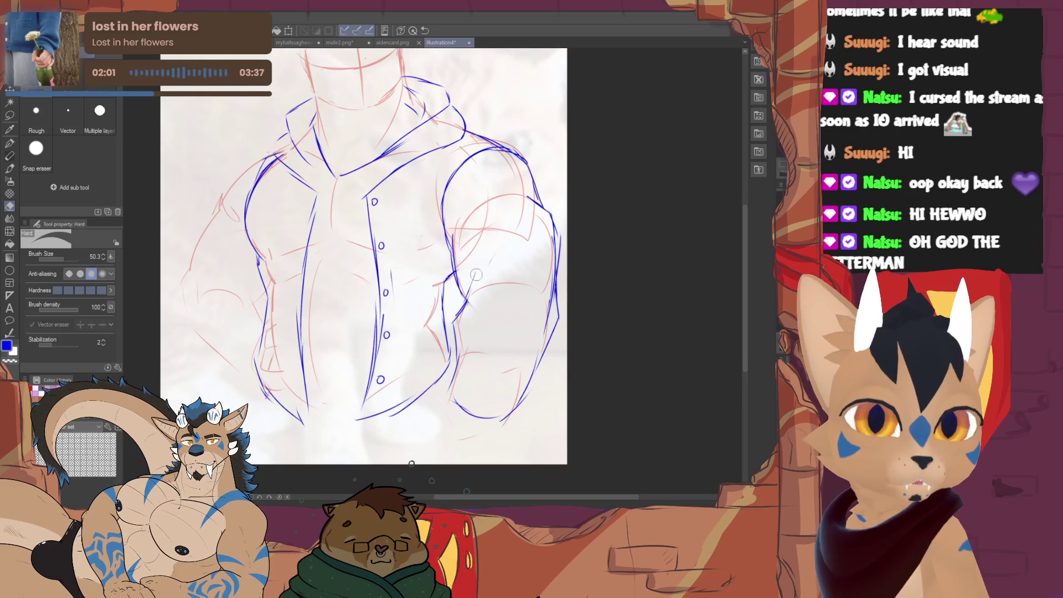
key("p")
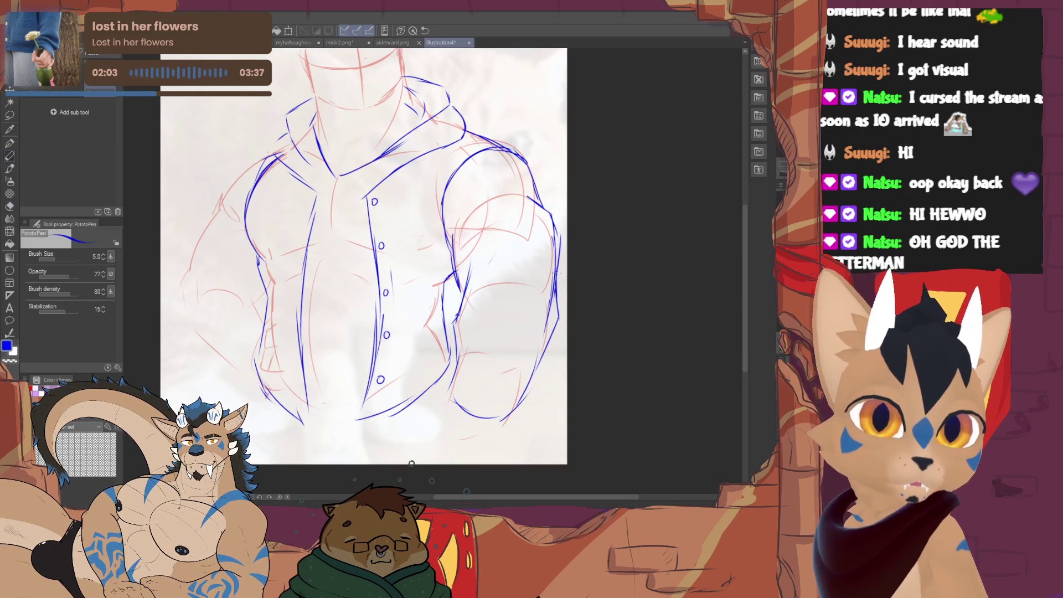
key("e")
key("p")
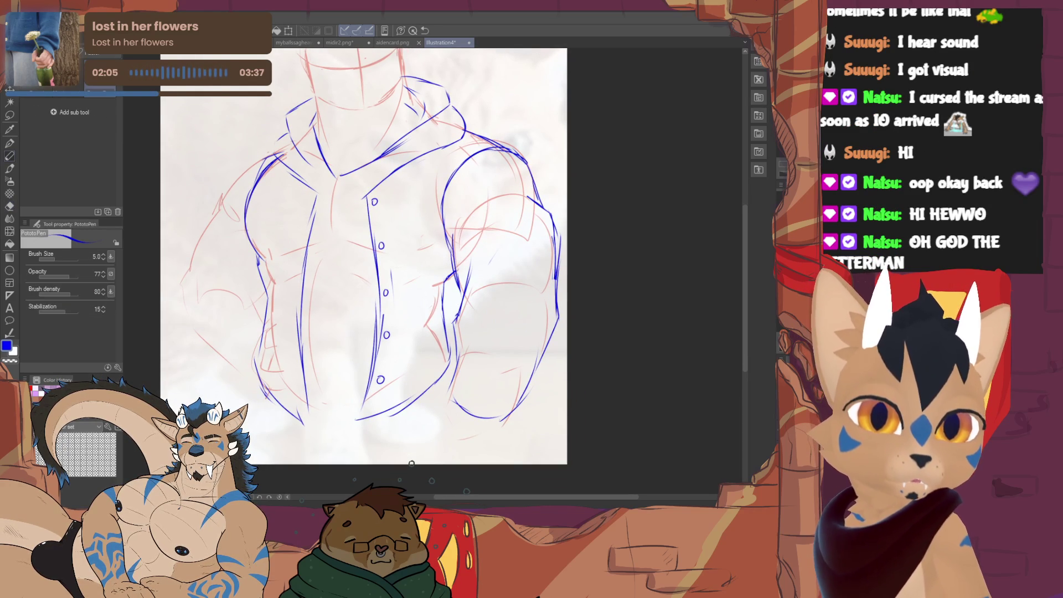
left_click_drag(579, 226, 649, 273)
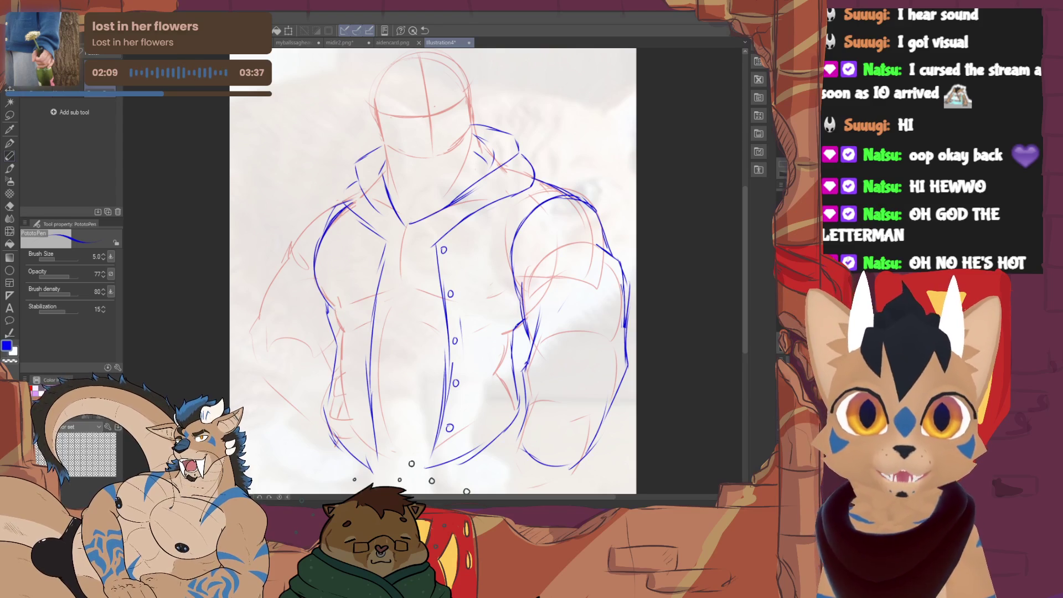
Ink the hoodie's left shoulder and the lower edge of the left arm in blue.
mouse_move(432, 275)
left_mouse_down()
mouse_move(434, 288)
mouse_move(435, 274)
left_mouse_up()
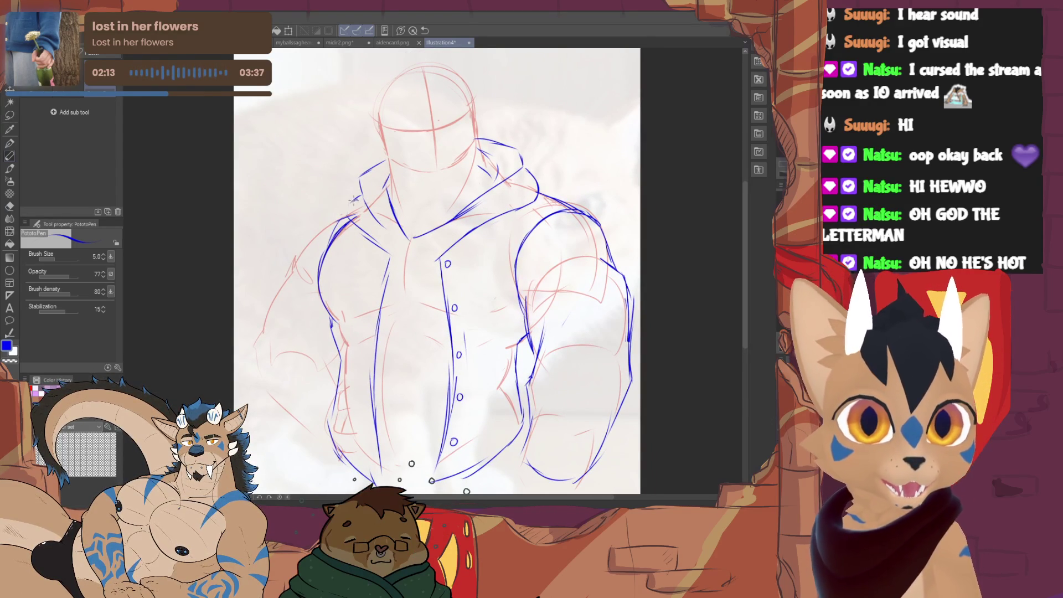
left_click_drag(353, 199, 333, 232)
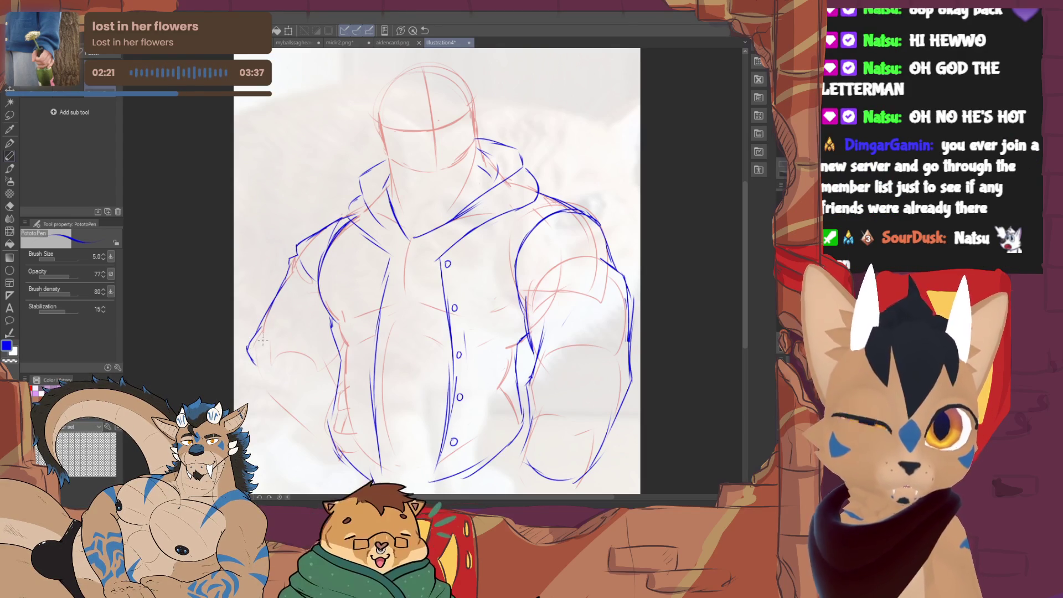
left_click_drag(249, 343, 326, 438)
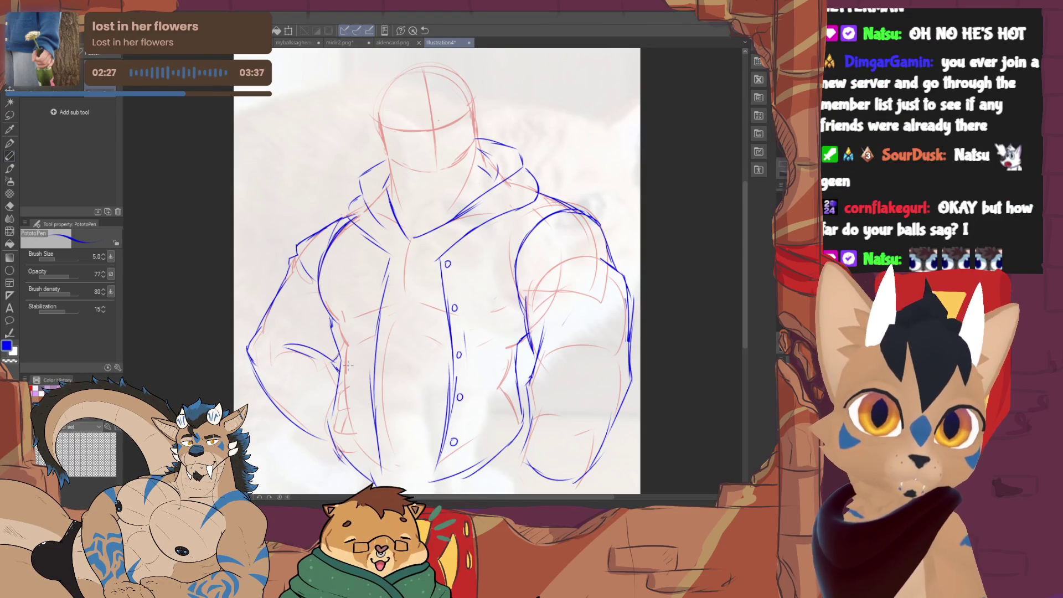
left_click_drag(347, 365, 412, 464)
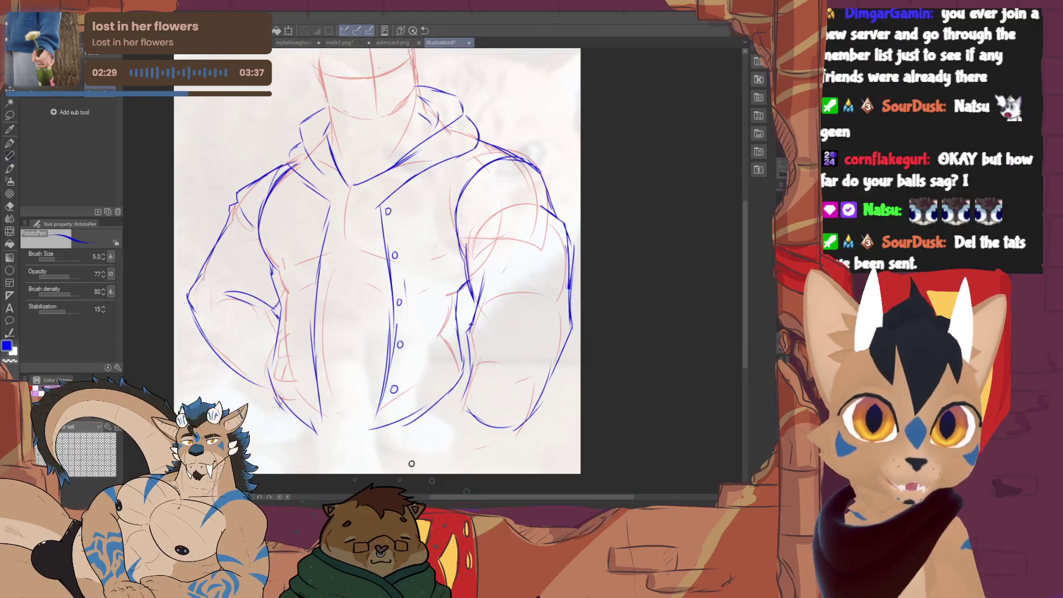
key("m")
Lasso the buttoned placket lines, nudge them slightly left with Transform, and return to the pen.
mouse_move(381, 191)
left_mouse_down()
mouse_move(425, 332)
mouse_move(408, 186)
left_mouse_up()
left_click(422, 473)
left_click_drag(412, 388, 401, 388)
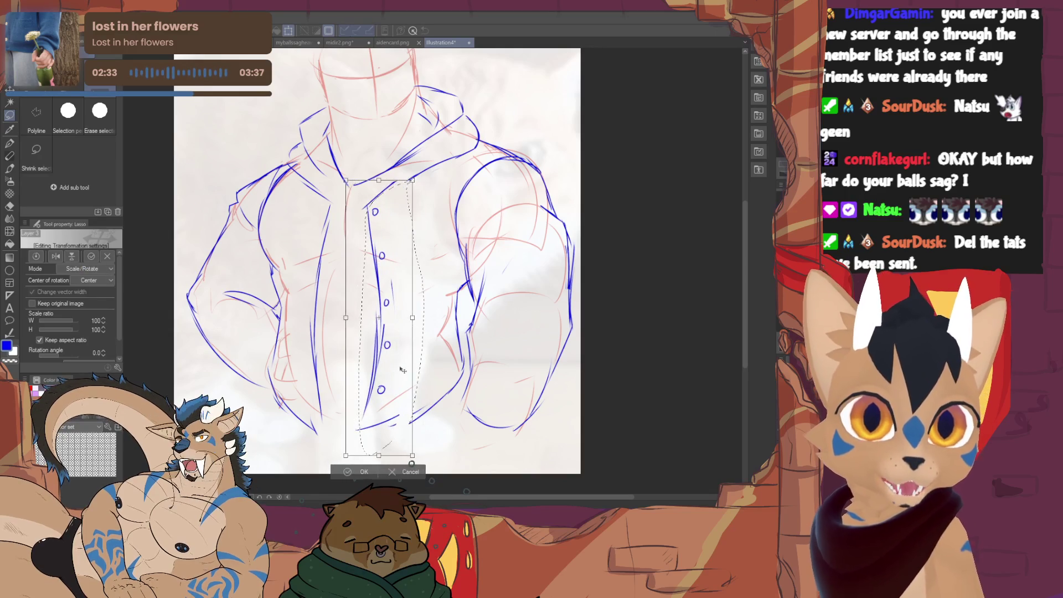
left_click(341, 478)
left_click(286, 476)
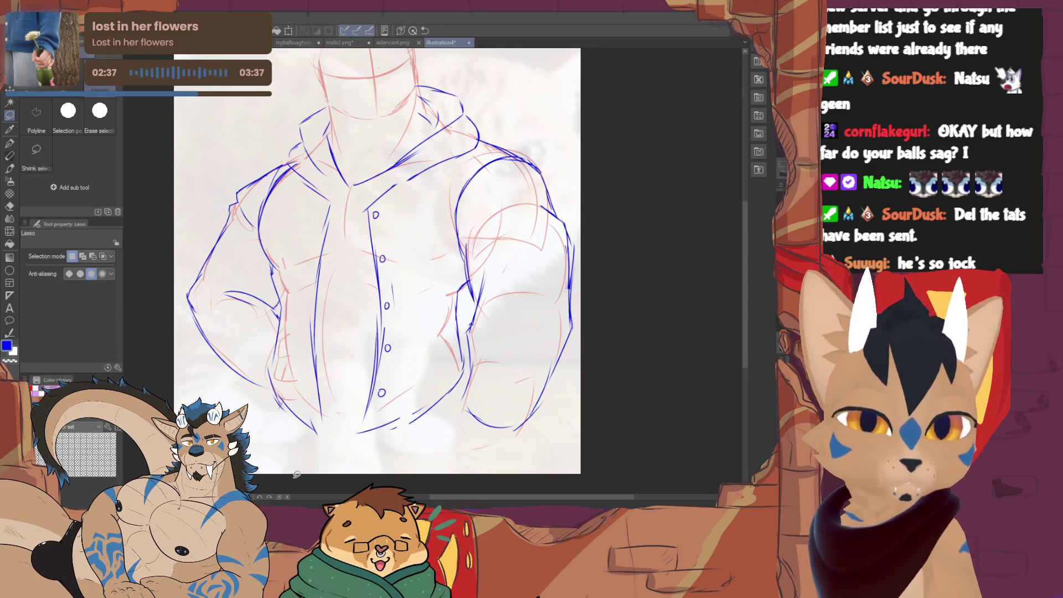
left_click(11, 169)
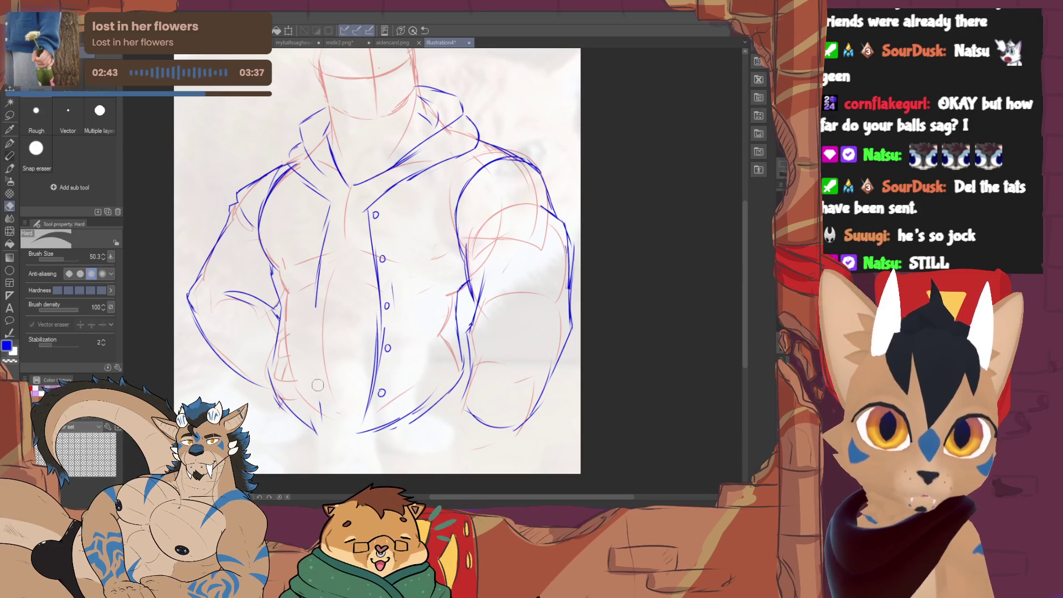
Extend the lower-left torso line and ink two hood drawstrings hanging from the collar.
left_click_drag(301, 377, 323, 427)
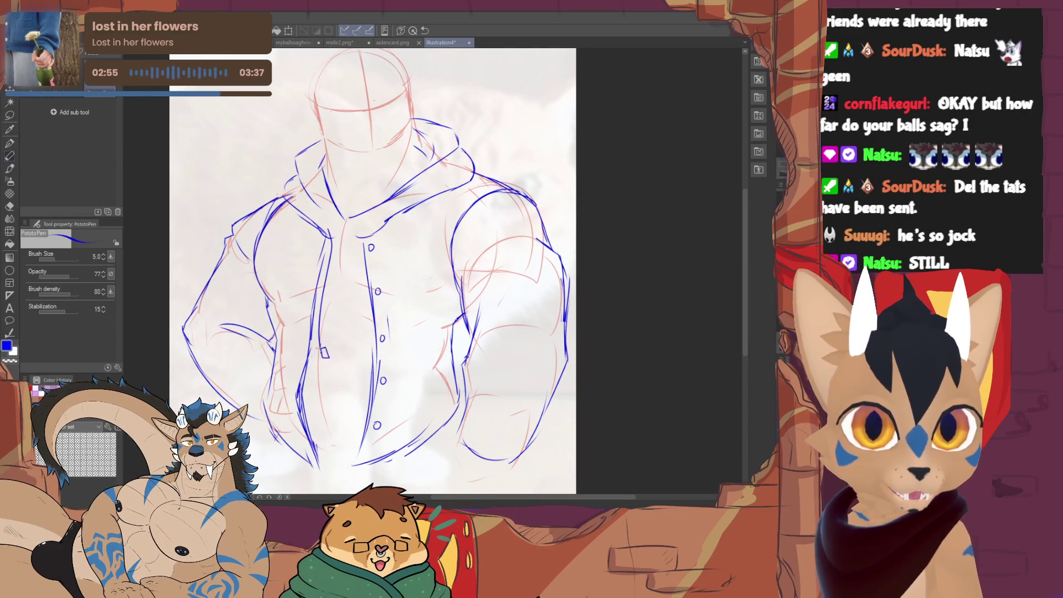
left_click_drag(327, 357, 322, 331)
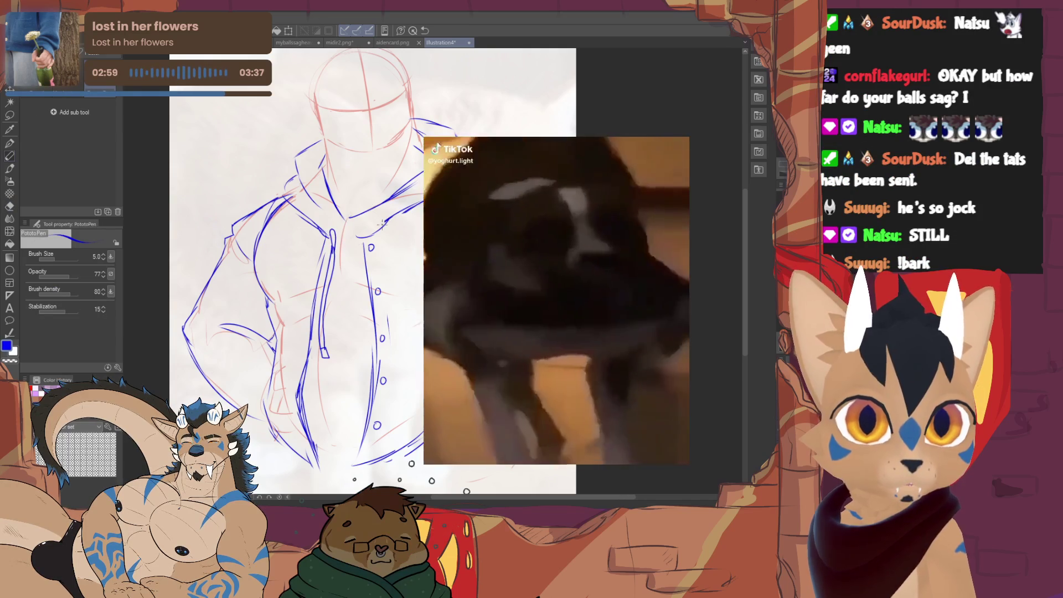
key("e")
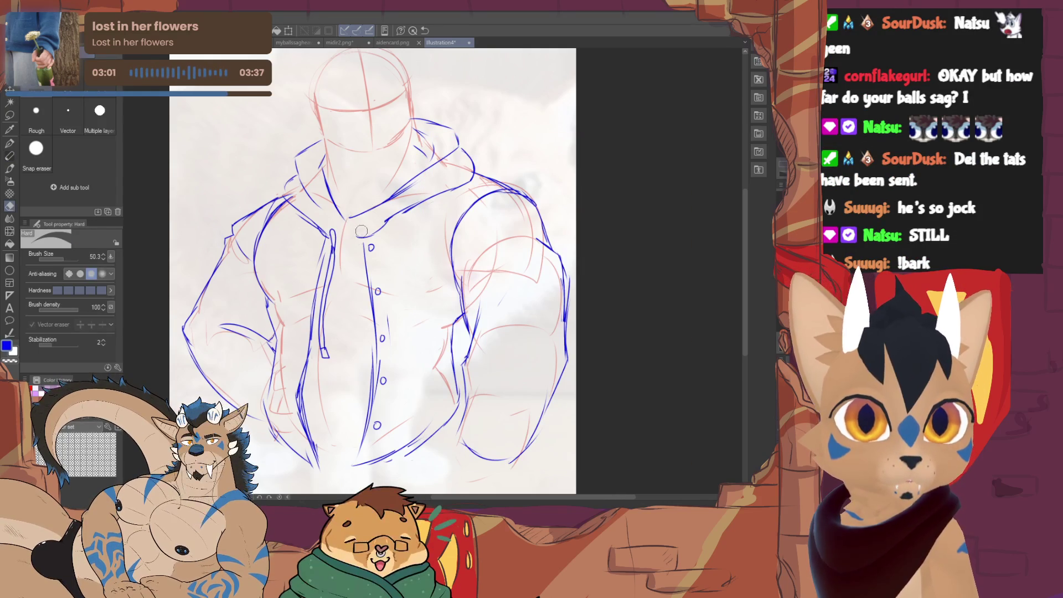
key("p")
left_click_drag(362, 230, 353, 335)
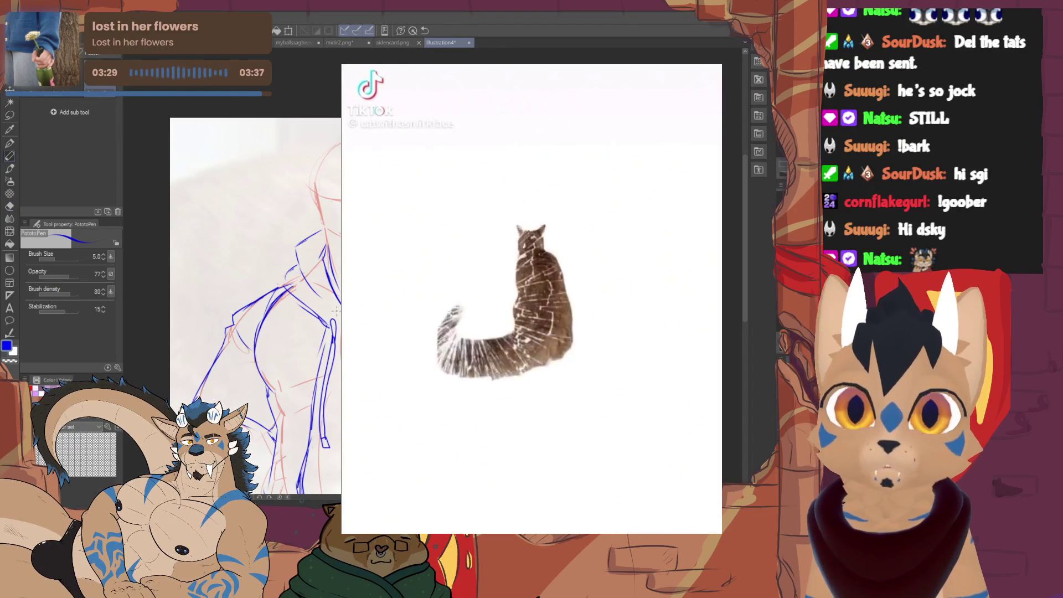
scroll(336, 310, "up", 1)
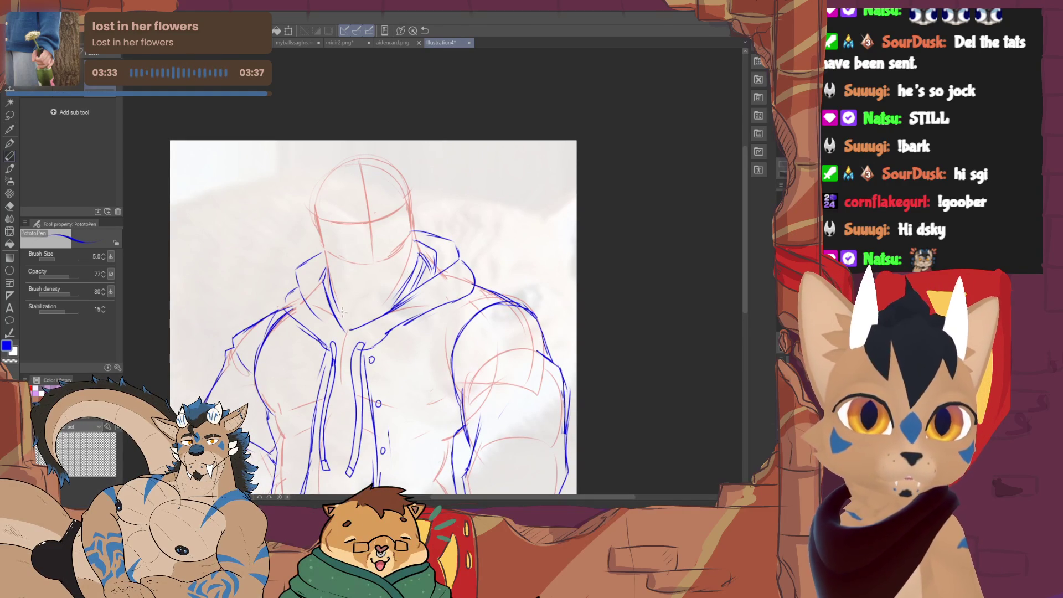
Pan the canvas slightly up and left toward the head.
left_click_drag(365, 307, 354, 290)
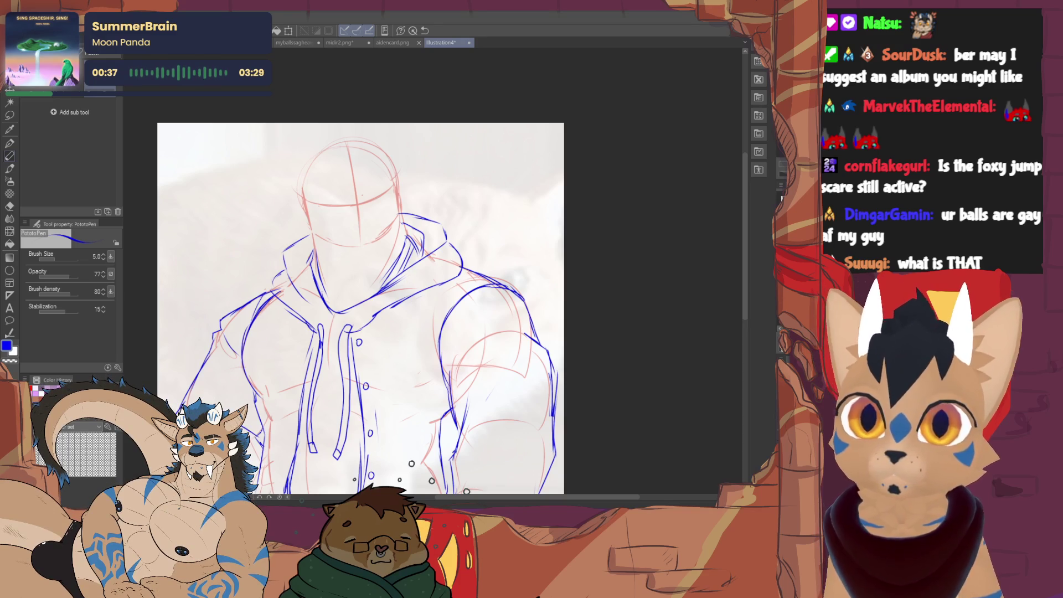
scroll(434, 268, "up", 1)
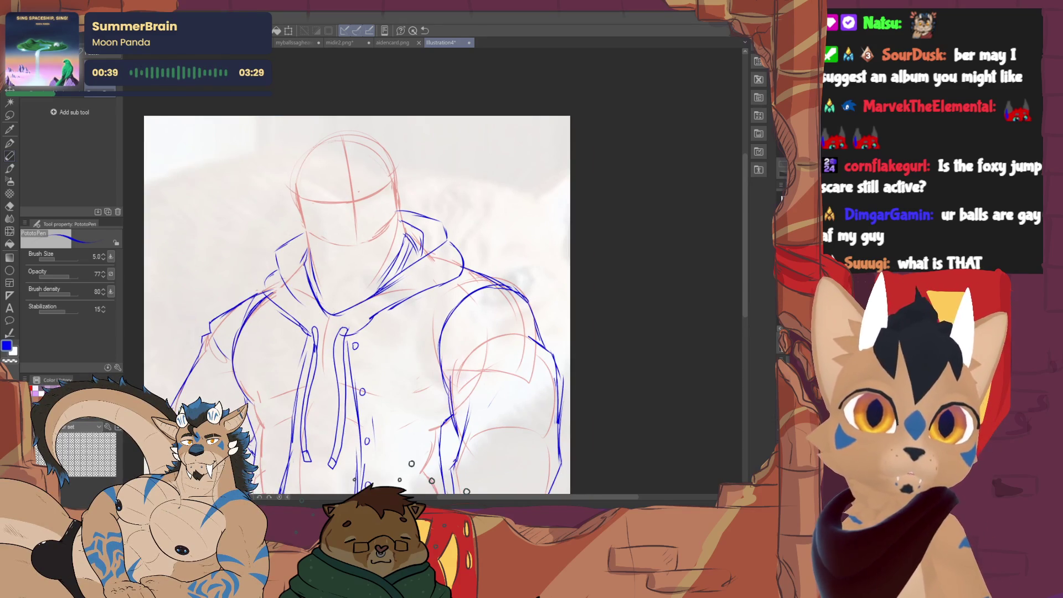
scroll(328, 154, "up", 3)
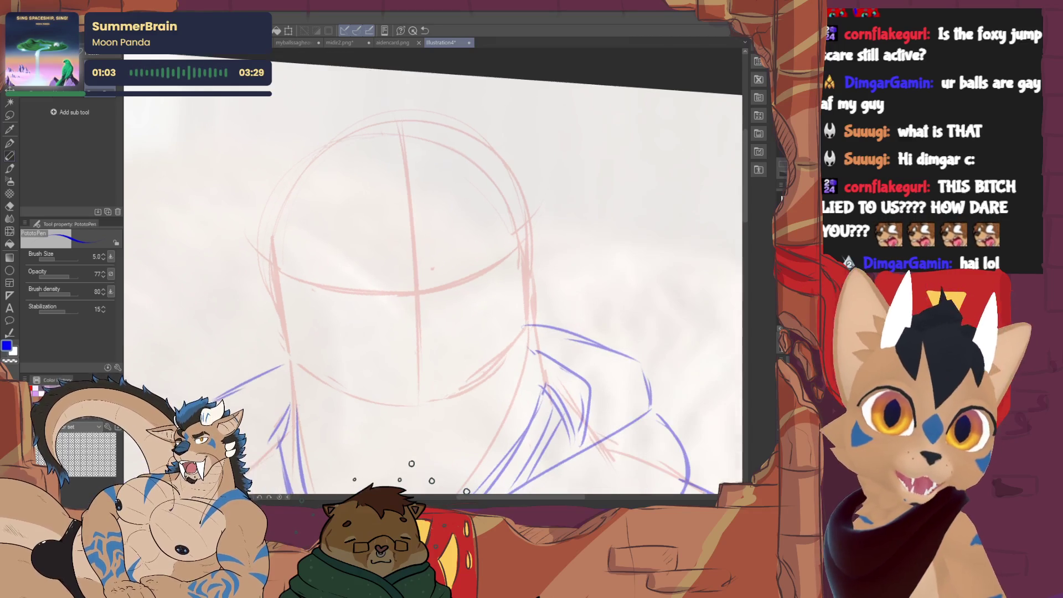
Ink the jaw curving into the chin and close the nose shape on the snout.
left_click_drag(277, 276, 284, 351)
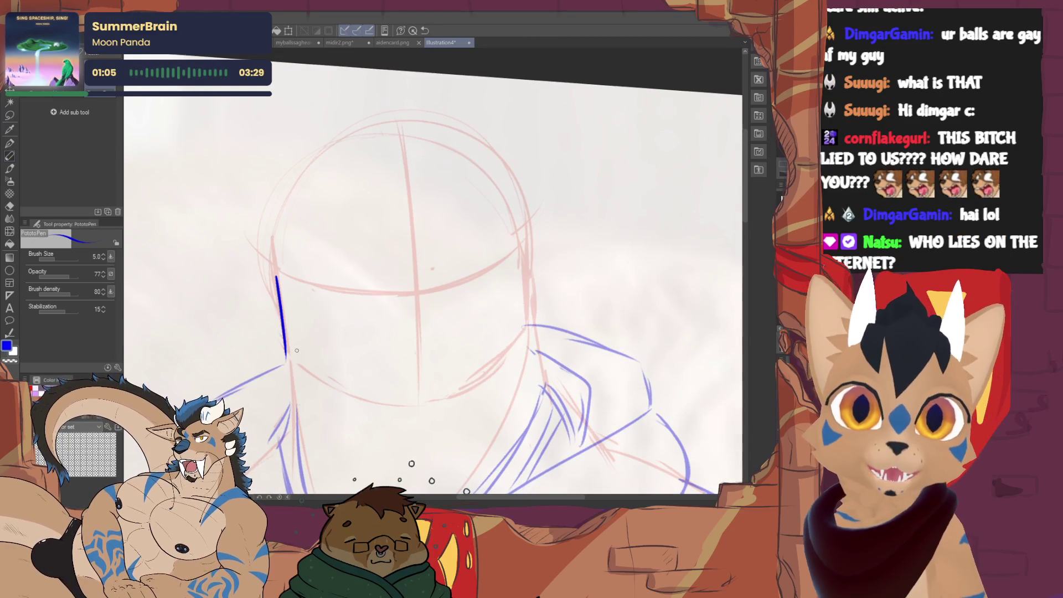
key("ctrl+z")
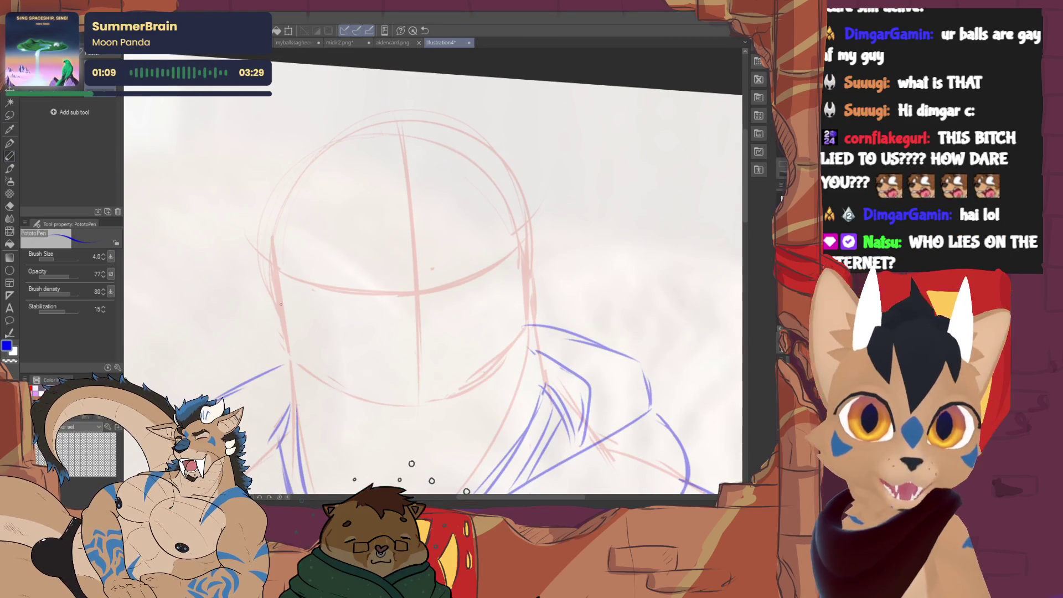
mouse_move(277, 285)
left_mouse_down()
mouse_move(326, 383)
mouse_move(453, 419)
mouse_move(522, 246)
left_mouse_up()
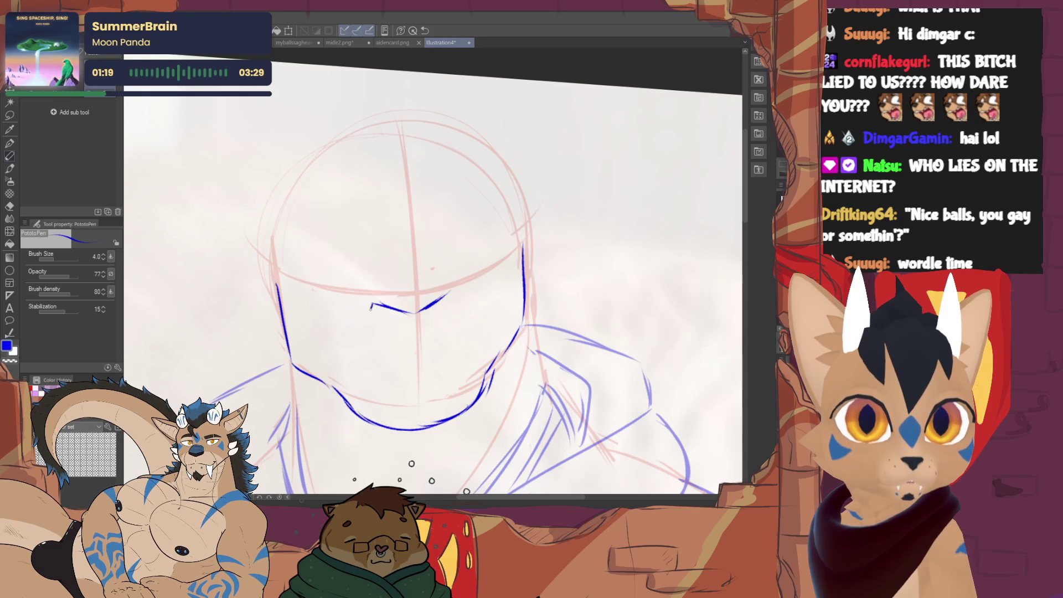
left_click_drag(426, 327, 449, 304)
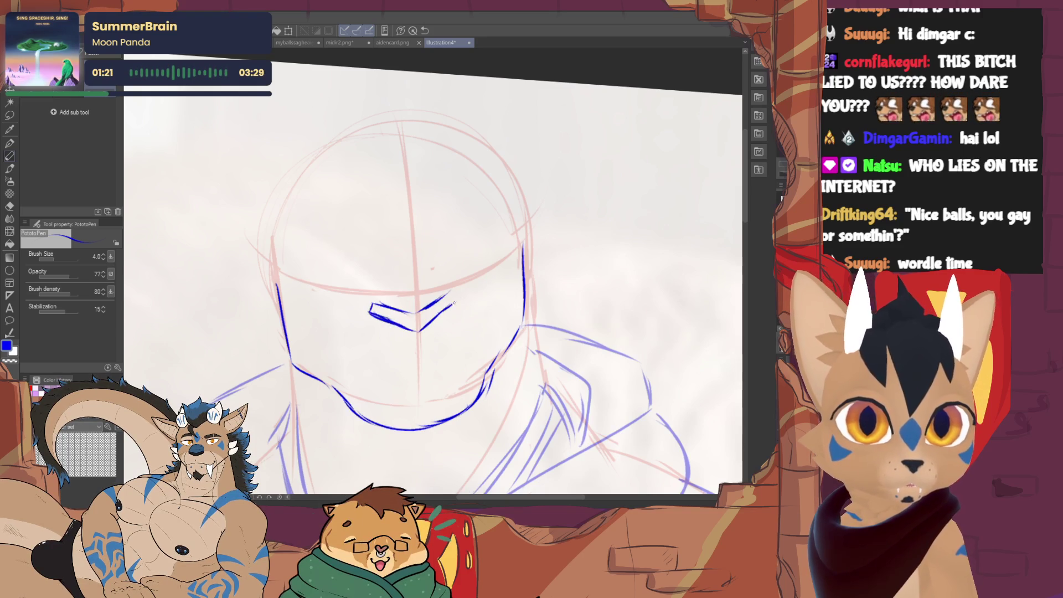
key("e")
key("p")
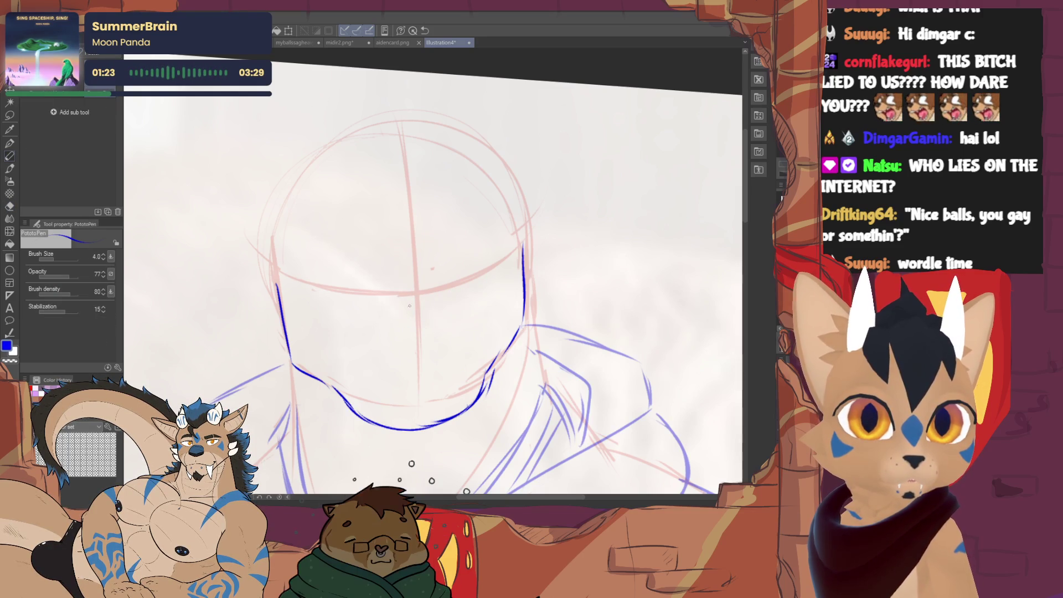
left_click_drag(392, 317, 444, 290)
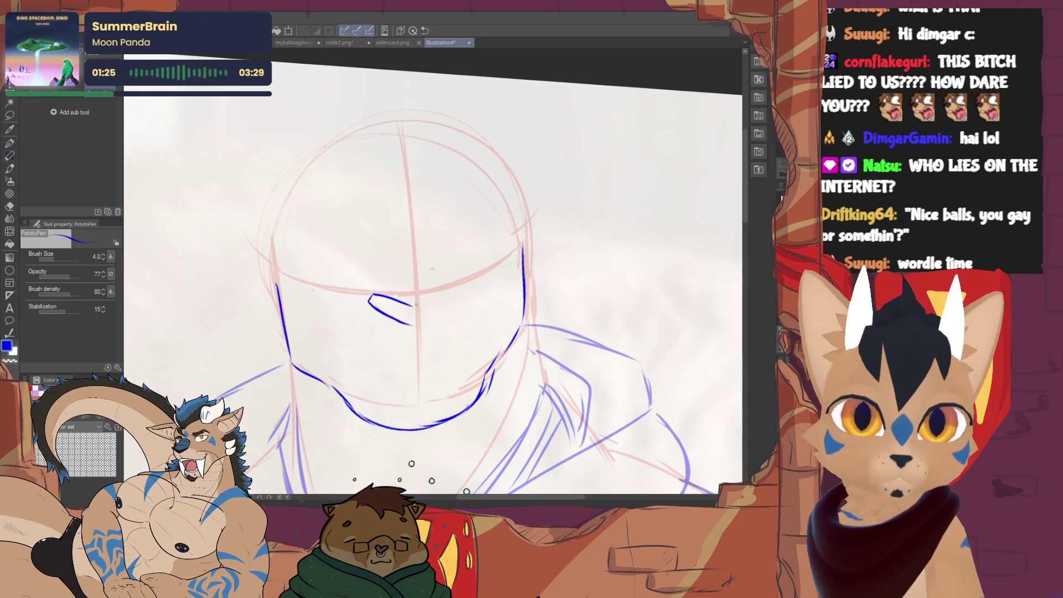
left_click_drag(438, 306, 448, 295)
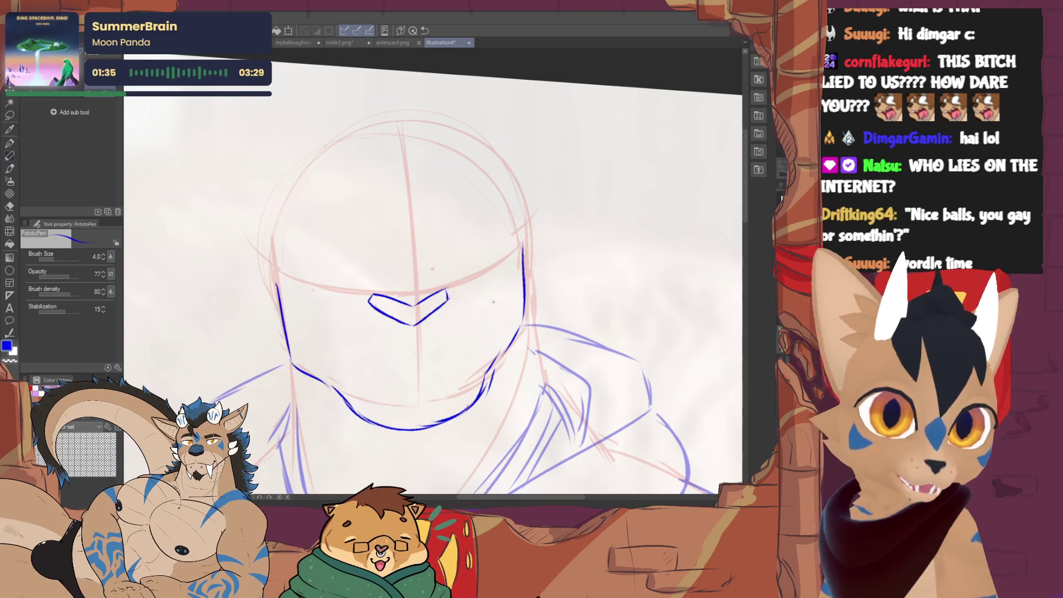
mouse_move(375, 254)
left_mouse_down()
mouse_move(371, 281)
mouse_move(431, 247)
left_mouse_up()
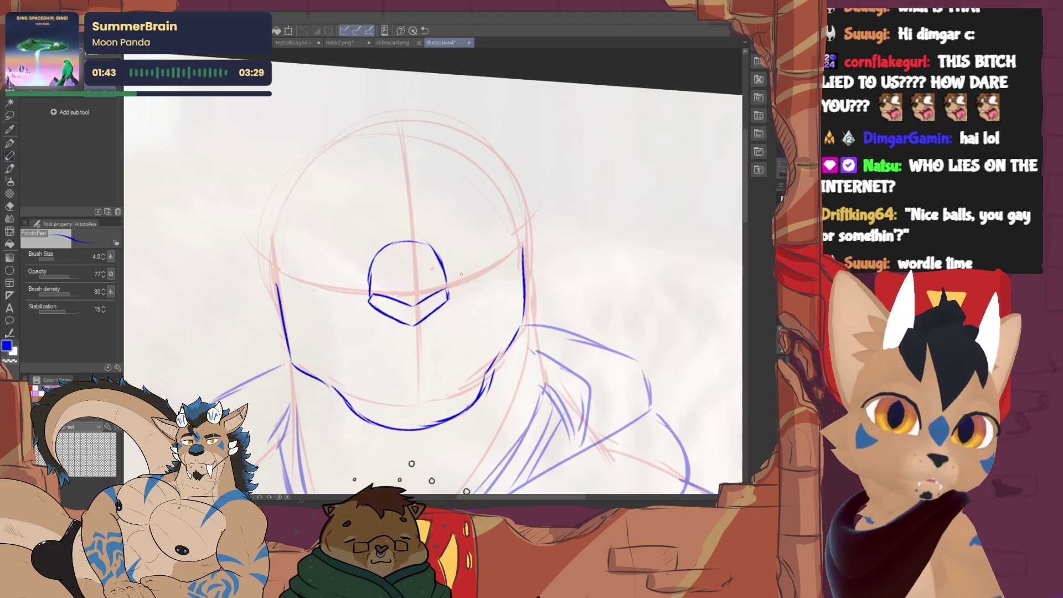
Draw the mouth line with two hanging fangs, undoing the strokes at the left end.
mouse_move(361, 369)
left_mouse_down()
mouse_move(409, 353)
mouse_move(470, 356)
left_mouse_up()
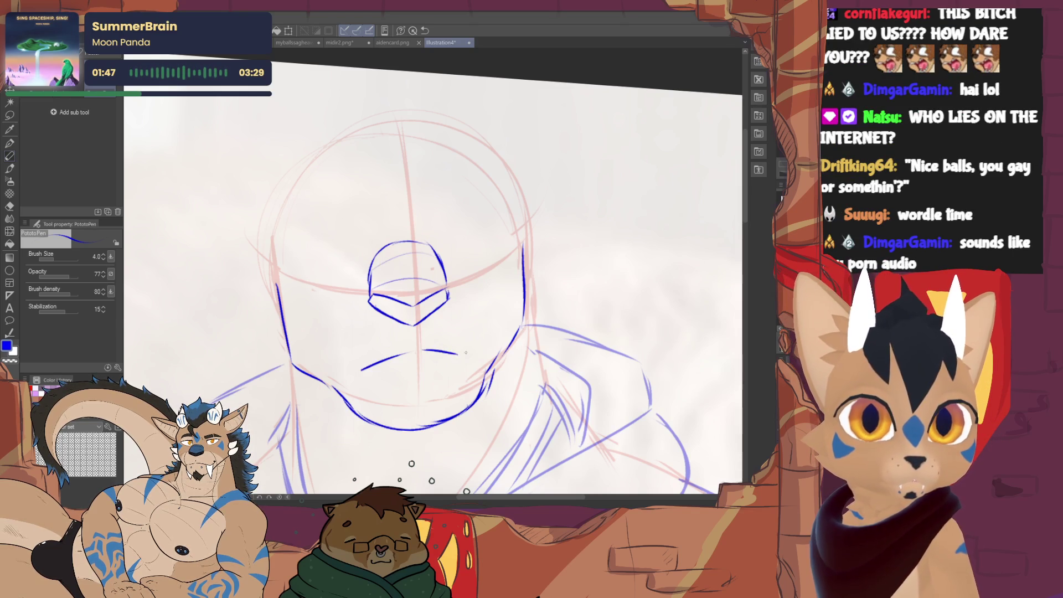
left_click_drag(350, 372, 371, 363)
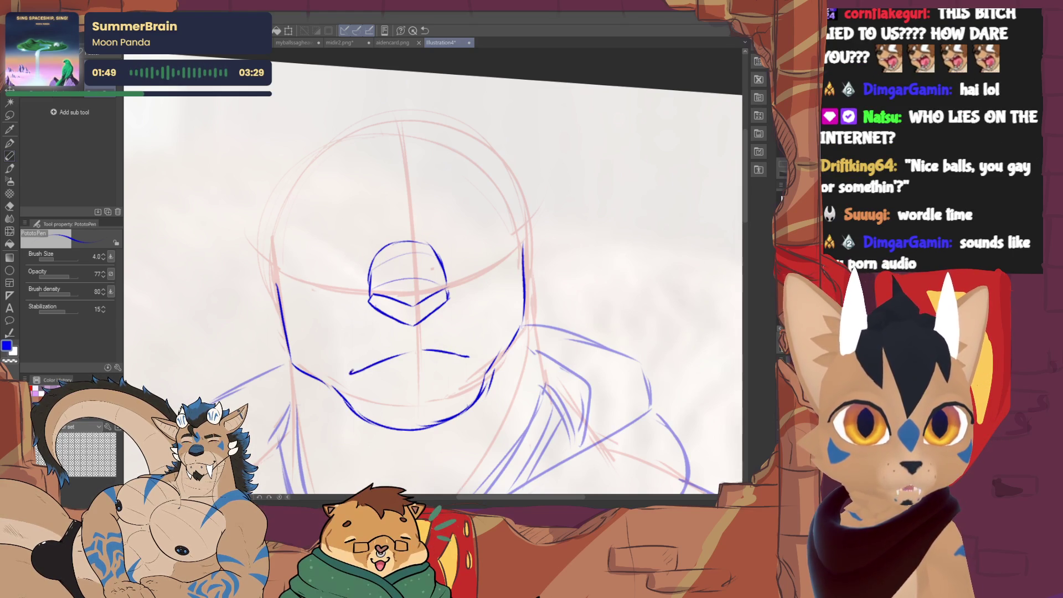
left_click_drag(466, 355, 478, 358)
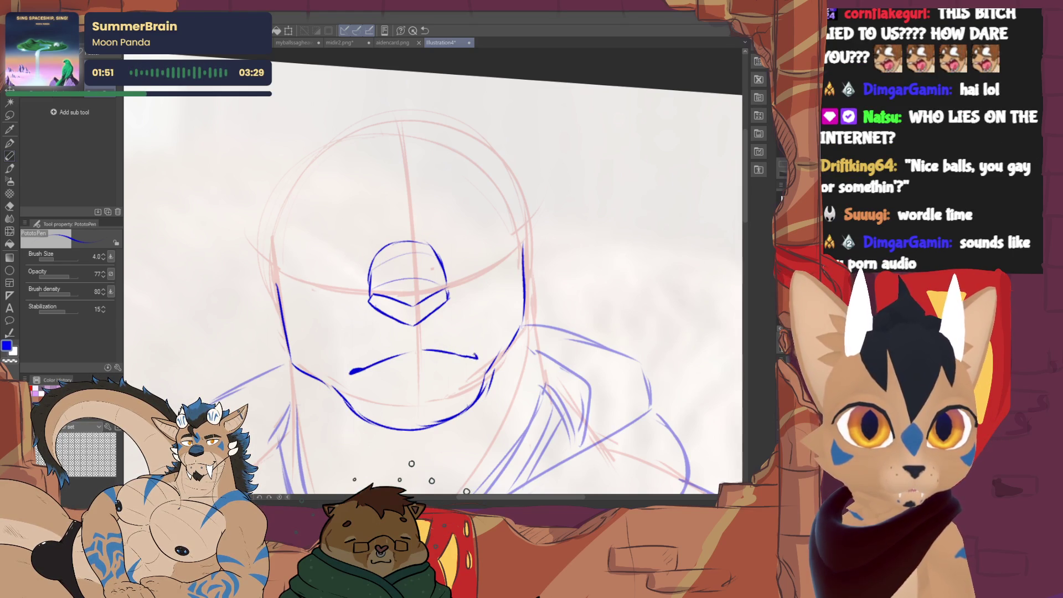
left_click_drag(356, 369, 374, 366)
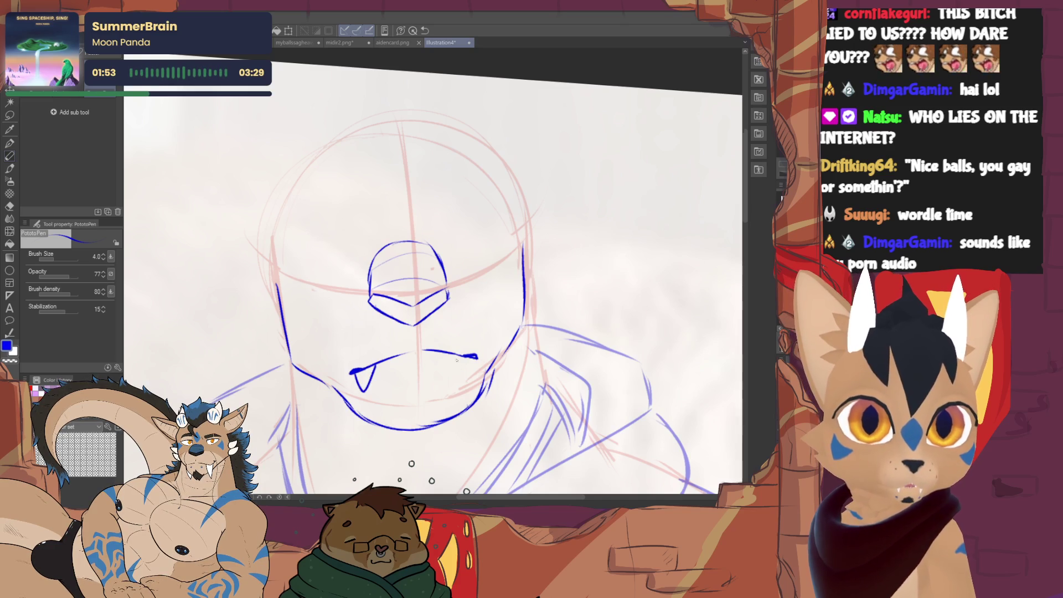
left_click_drag(452, 358, 469, 357)
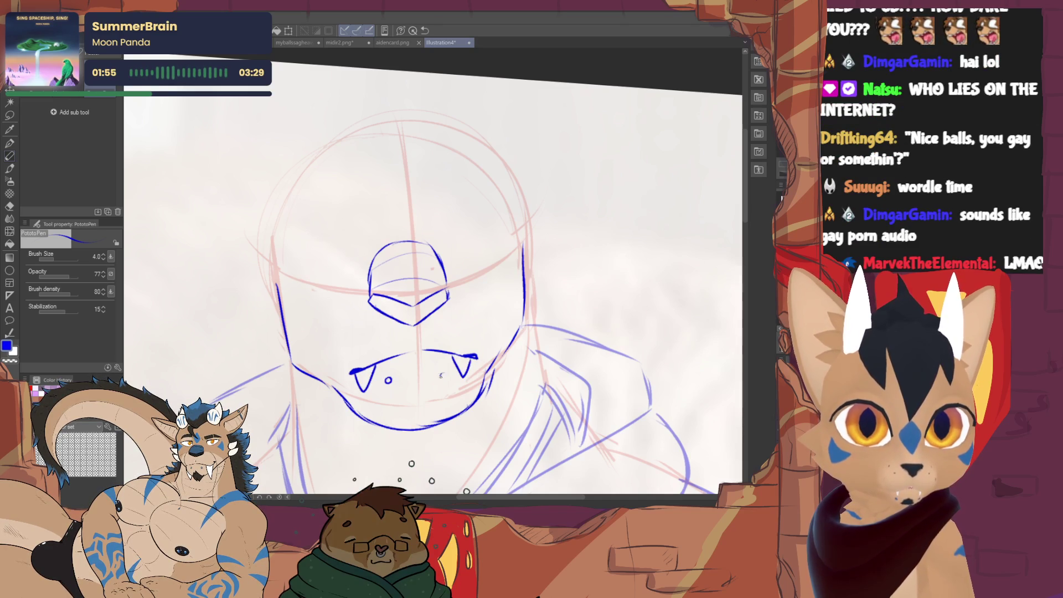
key("ctrl+z")
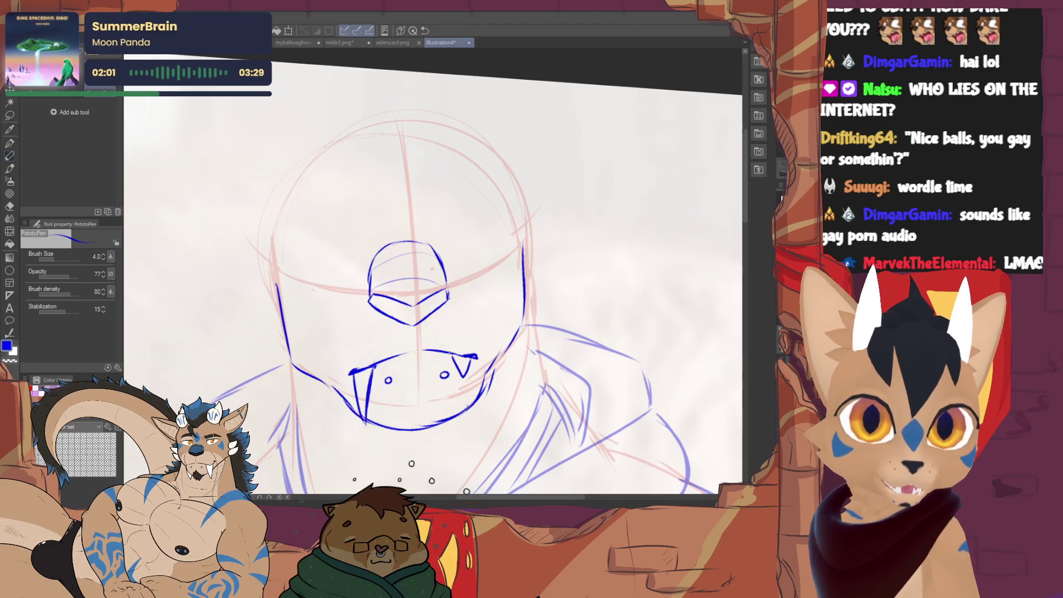
key("ctrl+z")
key("ctrl+z")
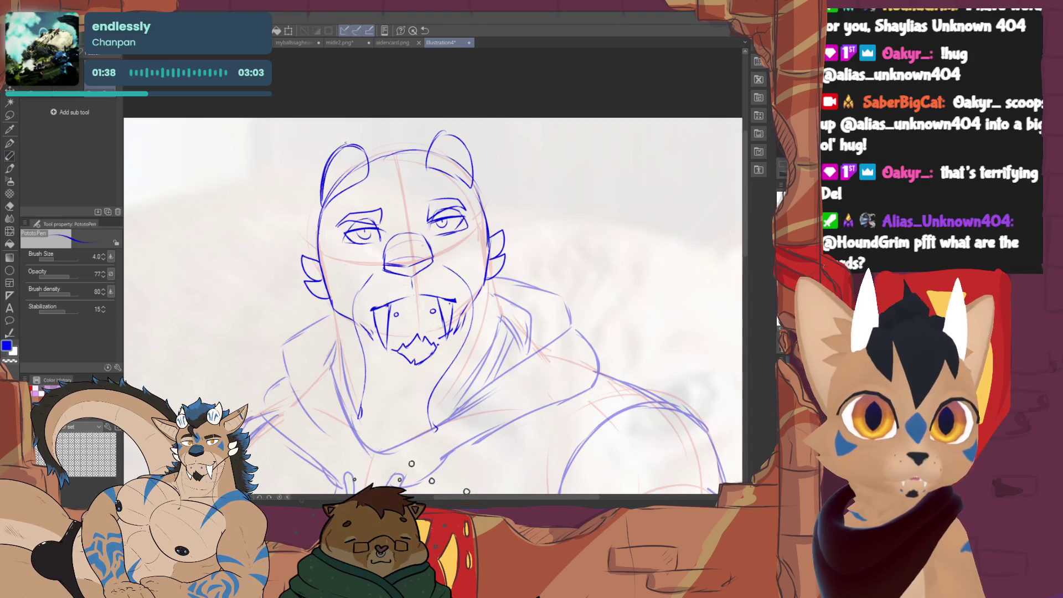
Redraw both ear tips as points, then shift the lineart layer slightly down-left with Ctrl+T.
left_click_drag(341, 148, 364, 151)
left_click_drag(432, 145, 462, 143)
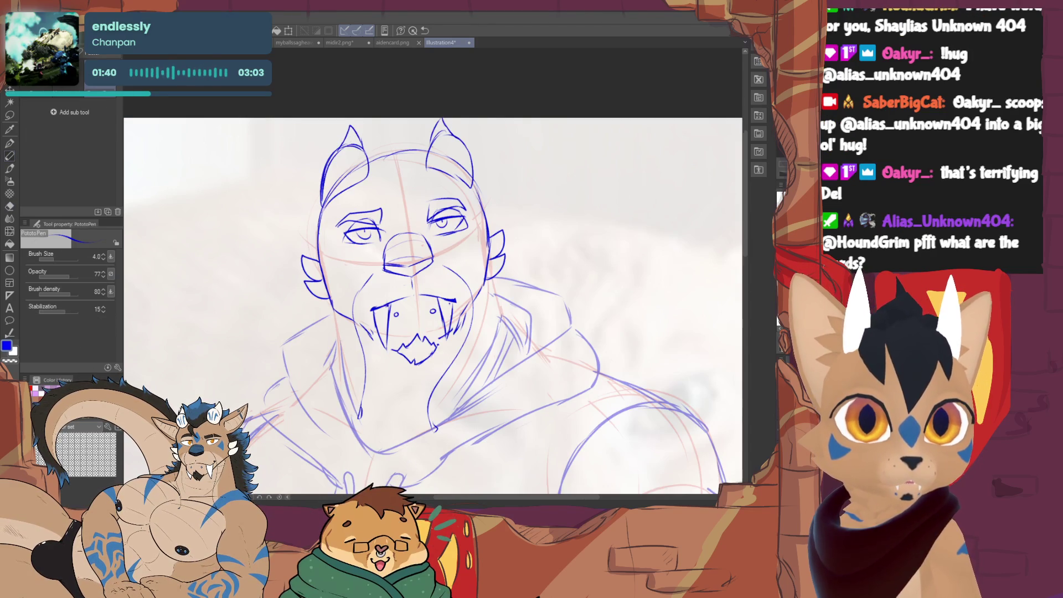
scroll(467, 492, "down", 1)
scroll(466, 492, "down", 1)
scroll(466, 492, "down", 2)
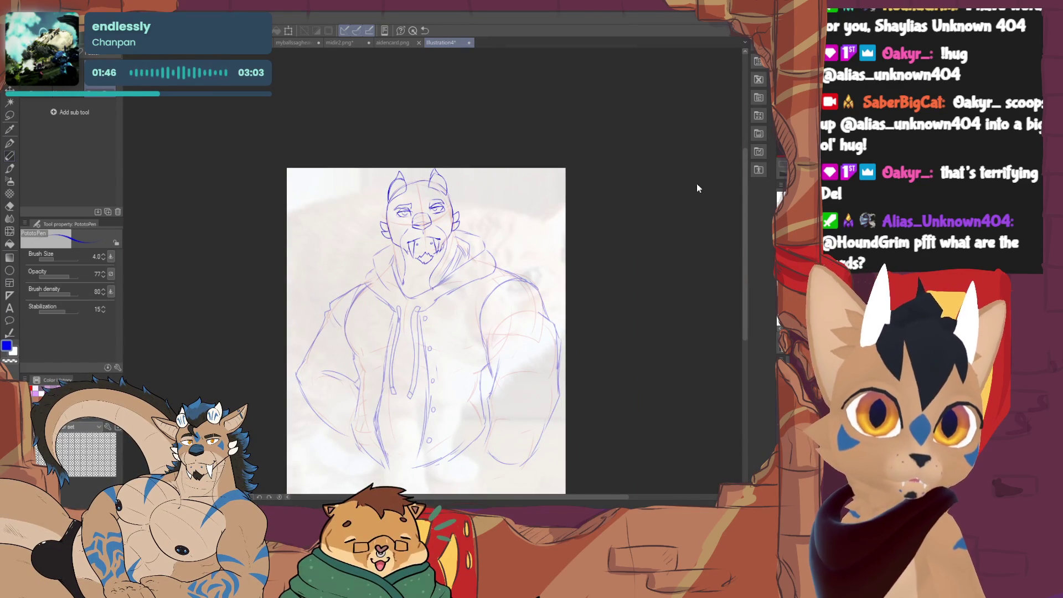
key("ctrl+t")
left_click_drag(528, 257, 523, 267)
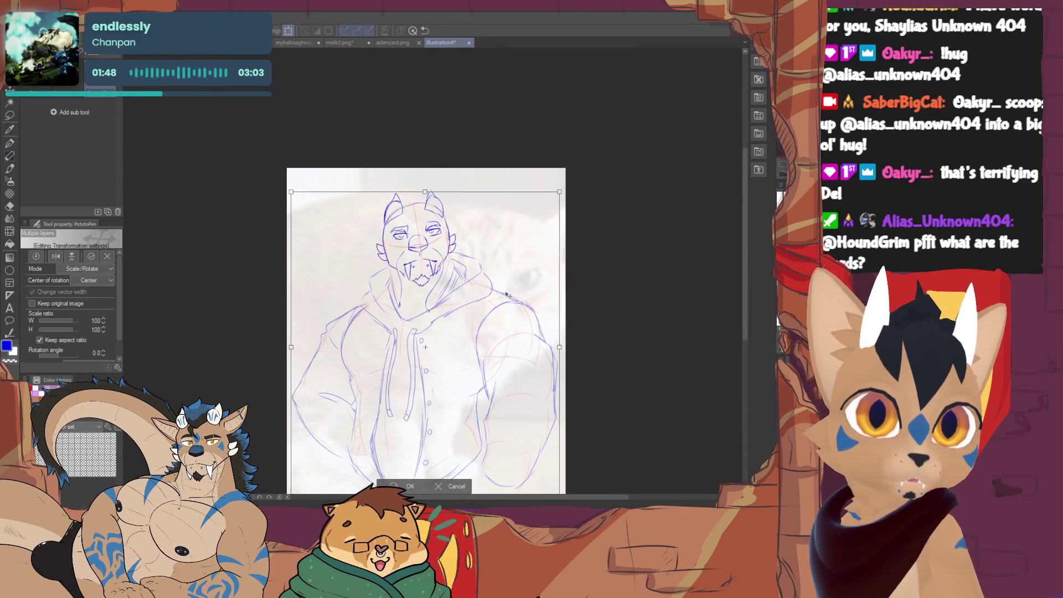
left_click(409, 486)
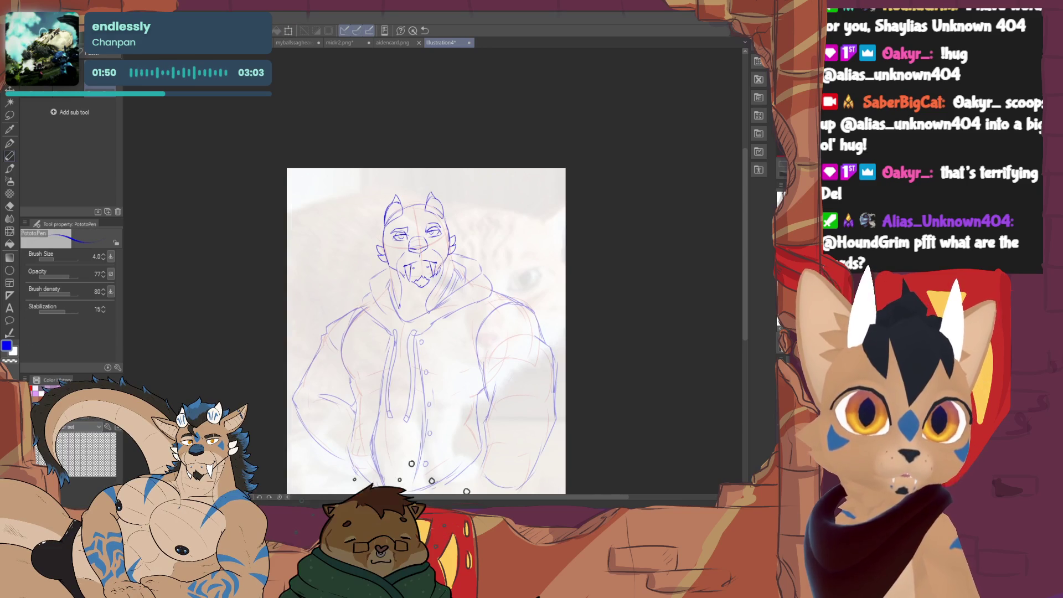
scroll(416, 465, "up", 2)
scroll(435, 283, "up", 2)
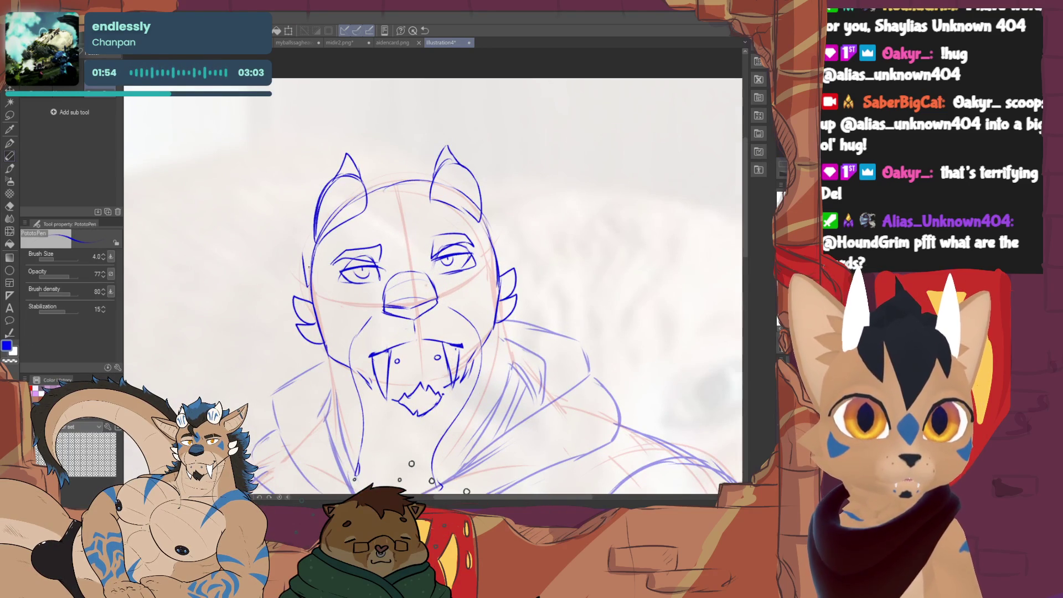
Draw the tall pointed outer ears and hair locks falling onto the forehead.
mouse_move(281, 246)
left_mouse_down()
mouse_move(257, 129)
mouse_move(316, 194)
left_mouse_up()
left_click_drag(514, 236, 499, 264)
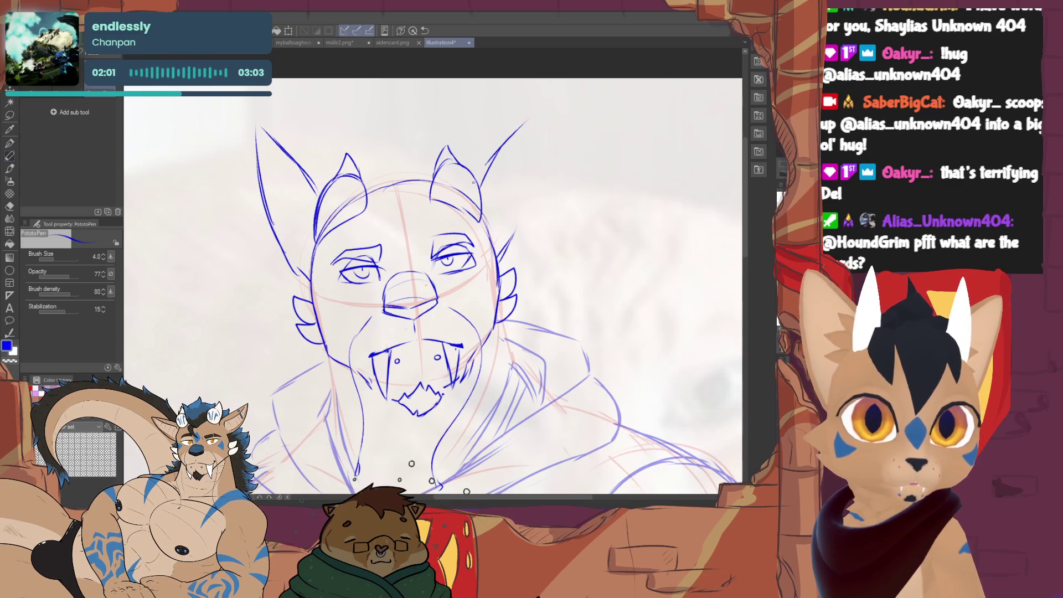
left_click_drag(507, 138, 525, 188)
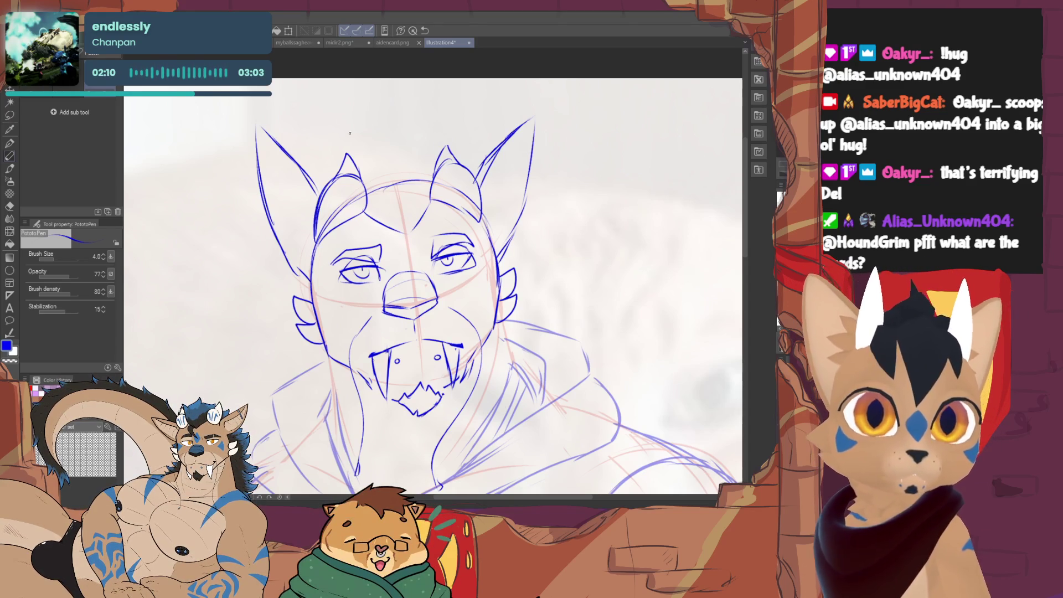
left_click_drag(356, 140, 404, 118)
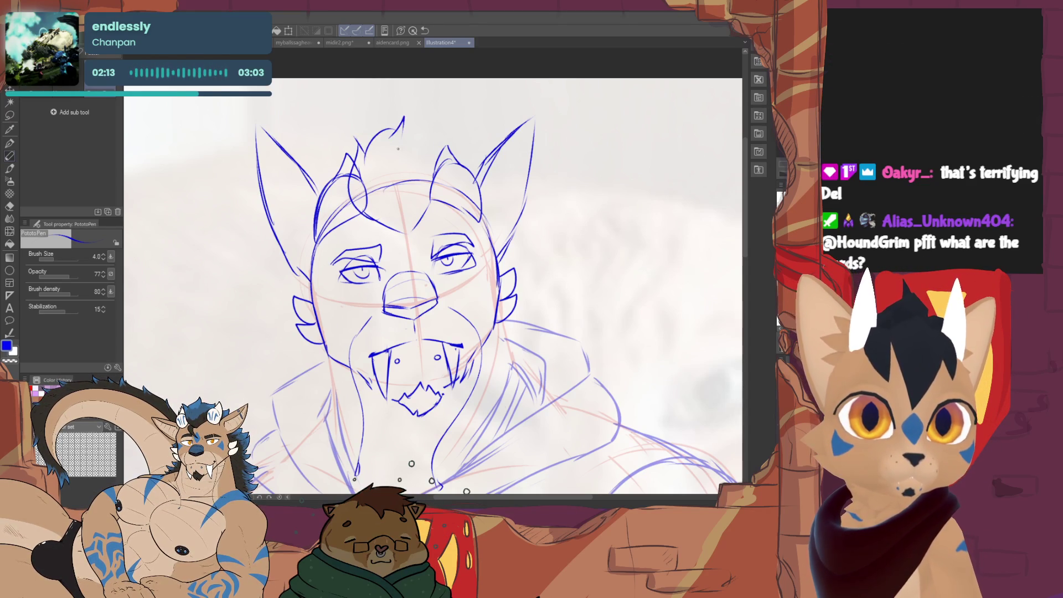
key("ctrl+z")
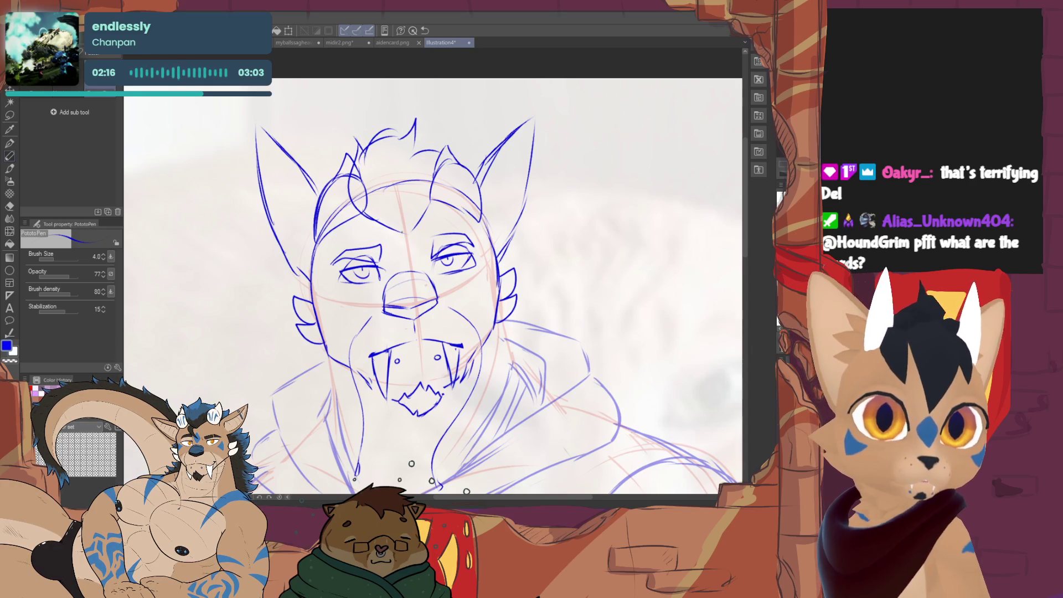
mouse_move(401, 225)
left_mouse_down()
mouse_move(381, 265)
mouse_move(394, 238)
left_mouse_up()
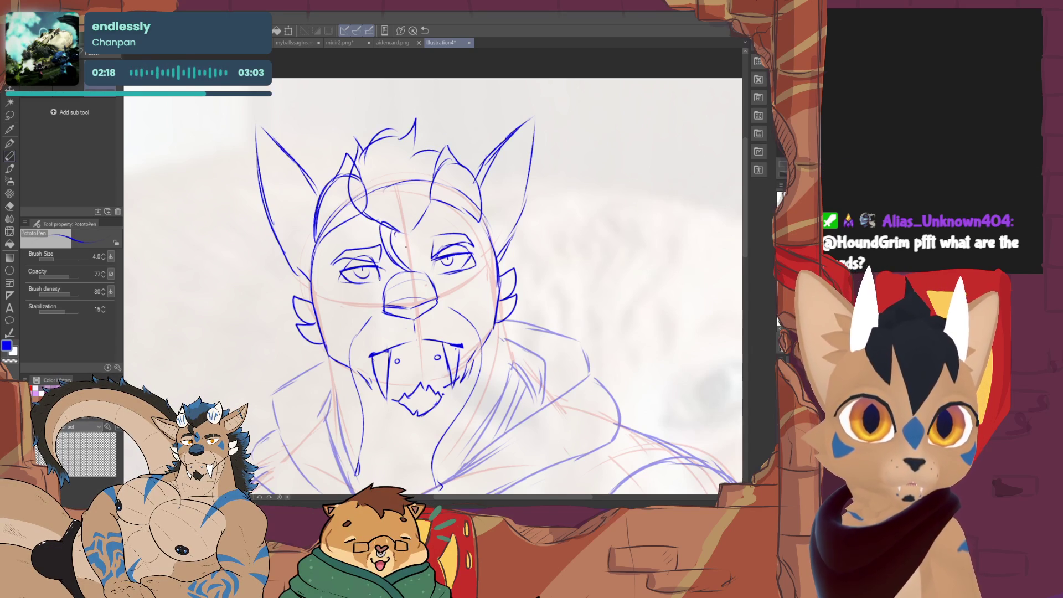
Add fur tufts at the left and right cheeks.
left_click_drag(422, 322, 458, 273)
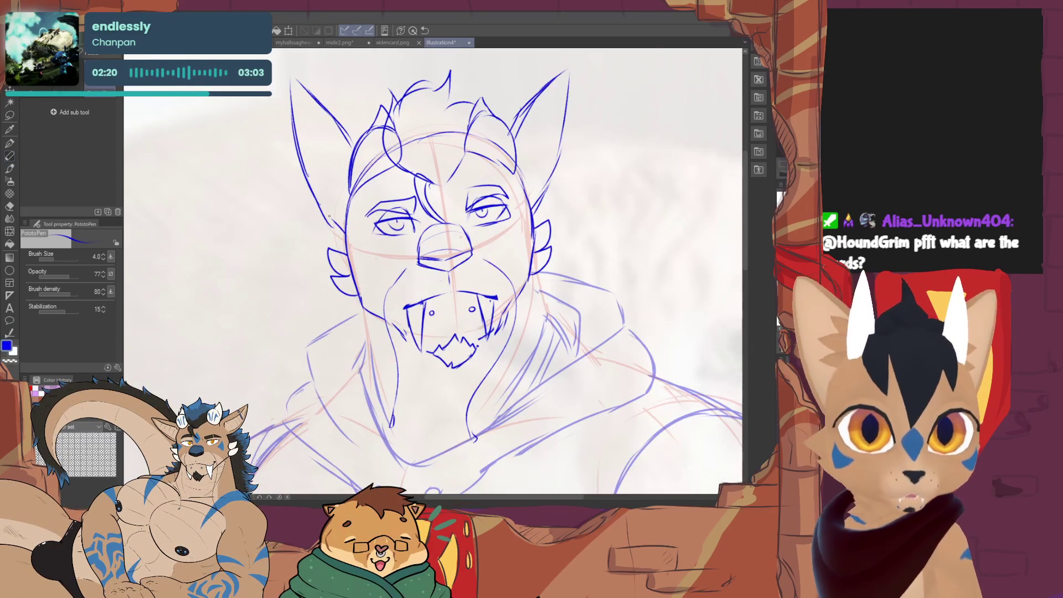
mouse_move(320, 218)
left_mouse_down()
mouse_move(296, 225)
mouse_move(298, 253)
left_mouse_up()
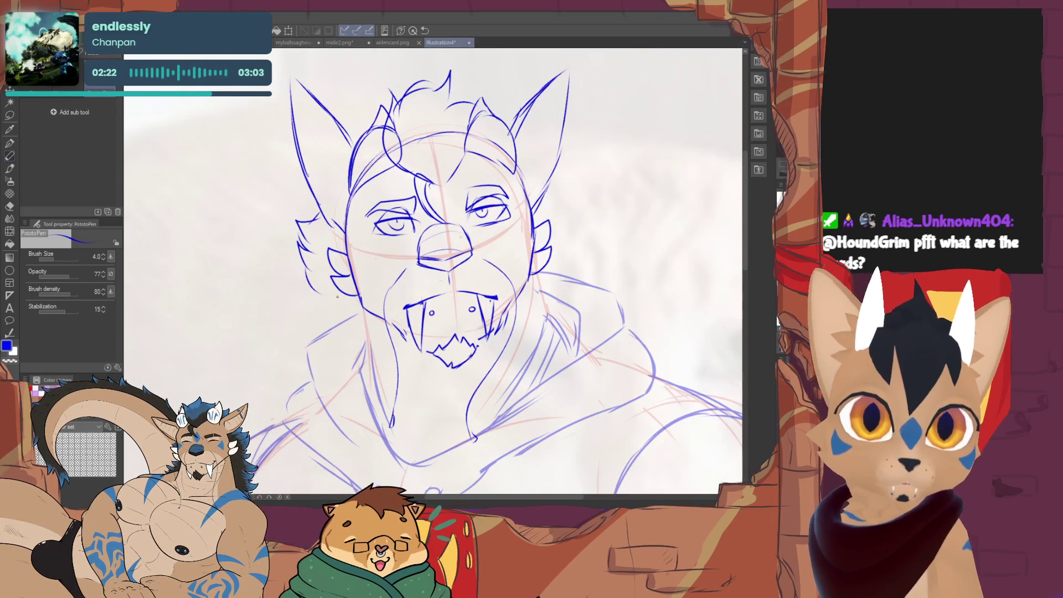
left_click_drag(630, 177, 565, 140)
left_click_drag(520, 221, 525, 246)
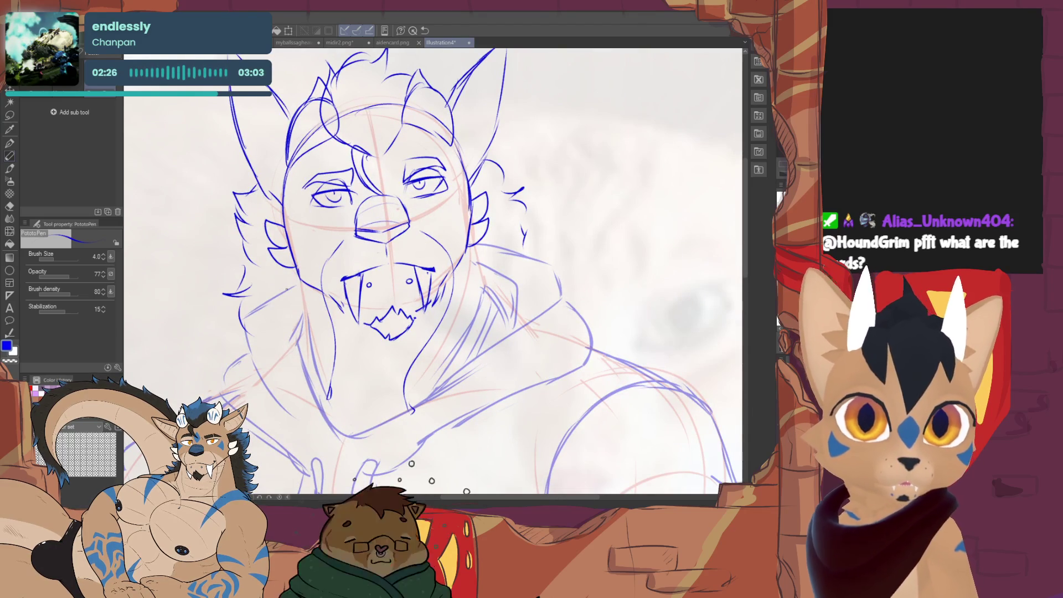
key("e")
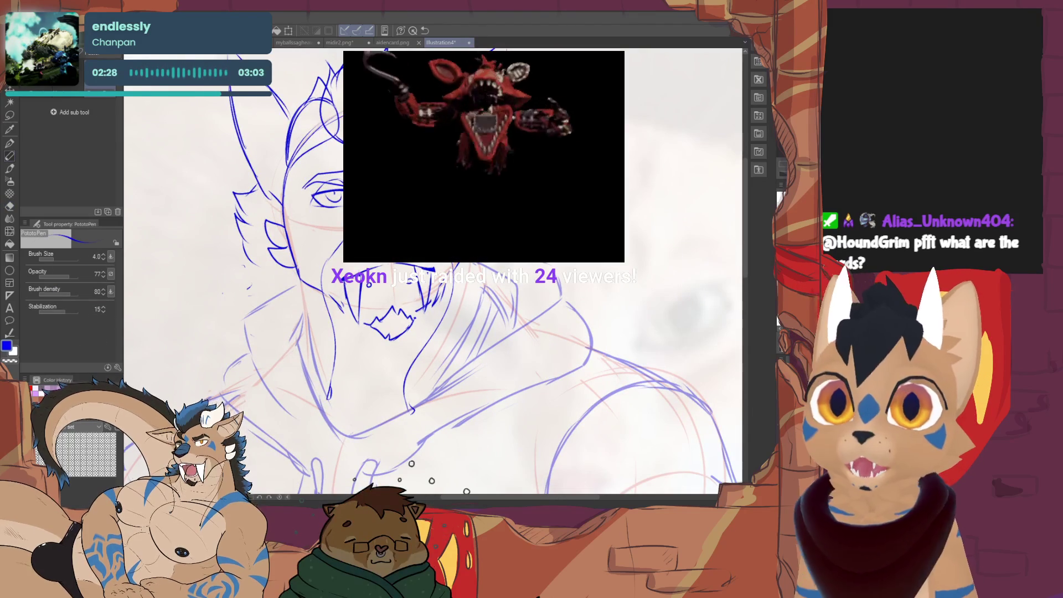
Add another shaggy fur stroke along the left cheek with the pen.
key("p")
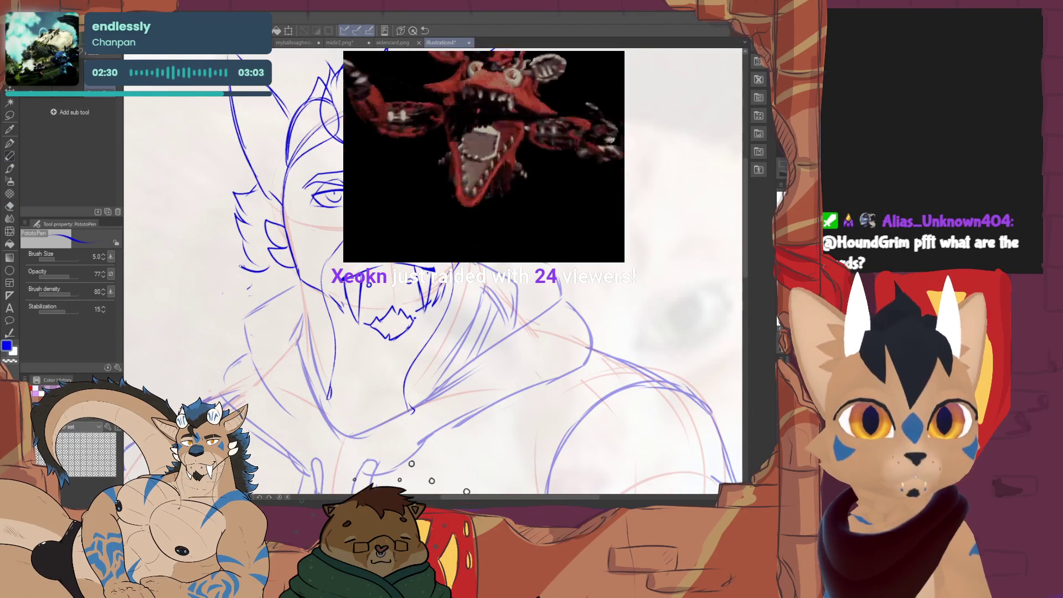
left_click_drag(283, 309, 236, 314)
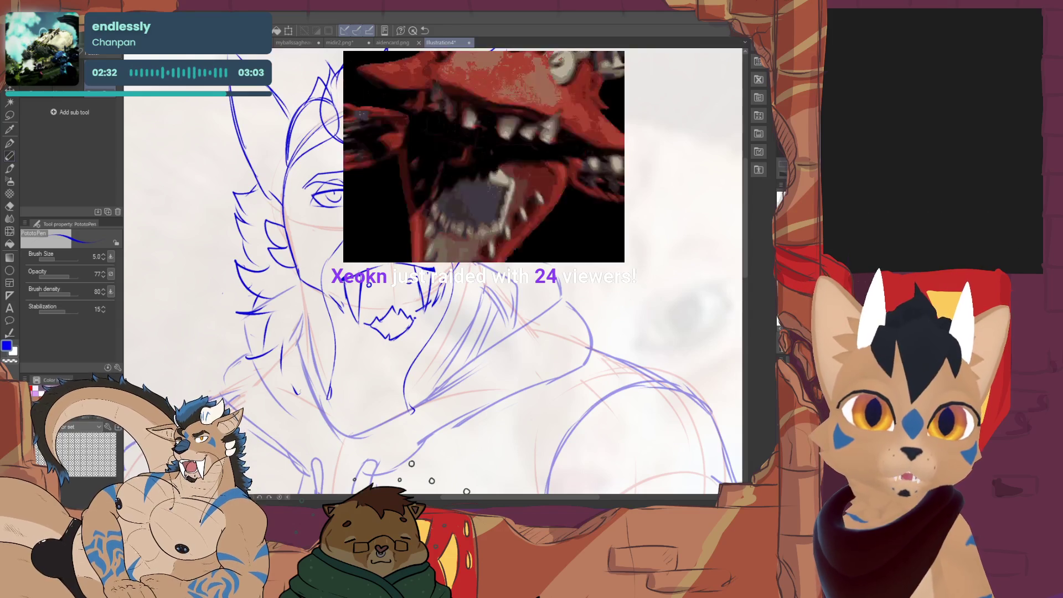
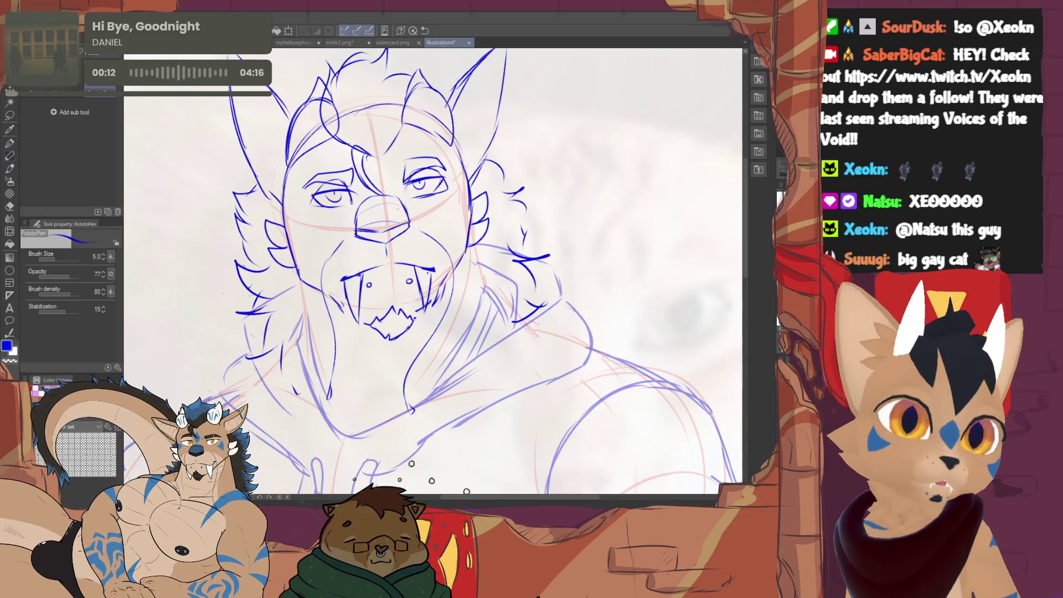
Erase the right eye and copy the lassoed left eye onto a new layer for mirroring.
key("e")
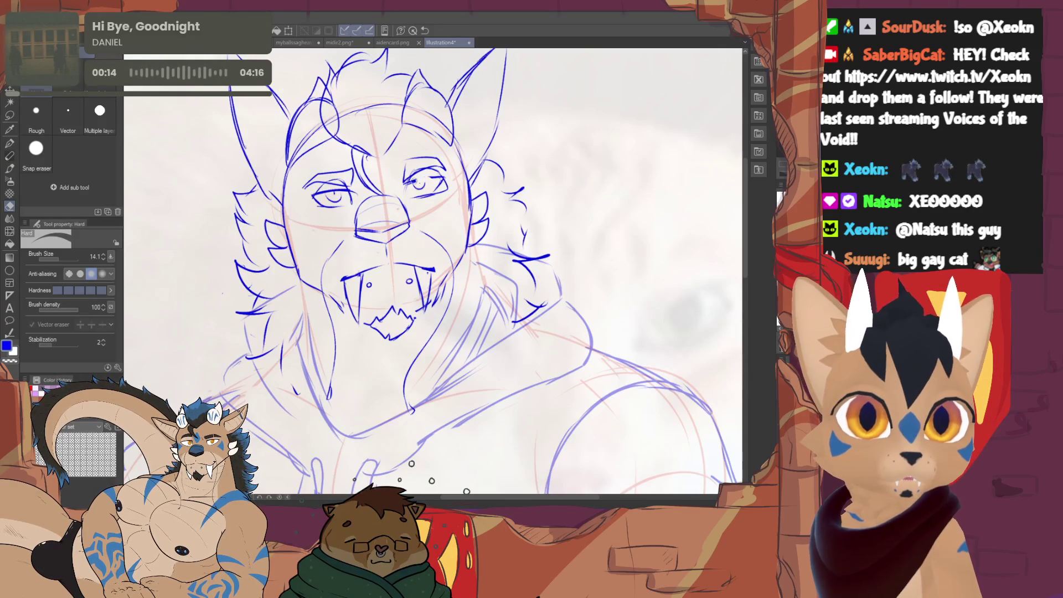
left_click_drag(443, 178, 412, 192)
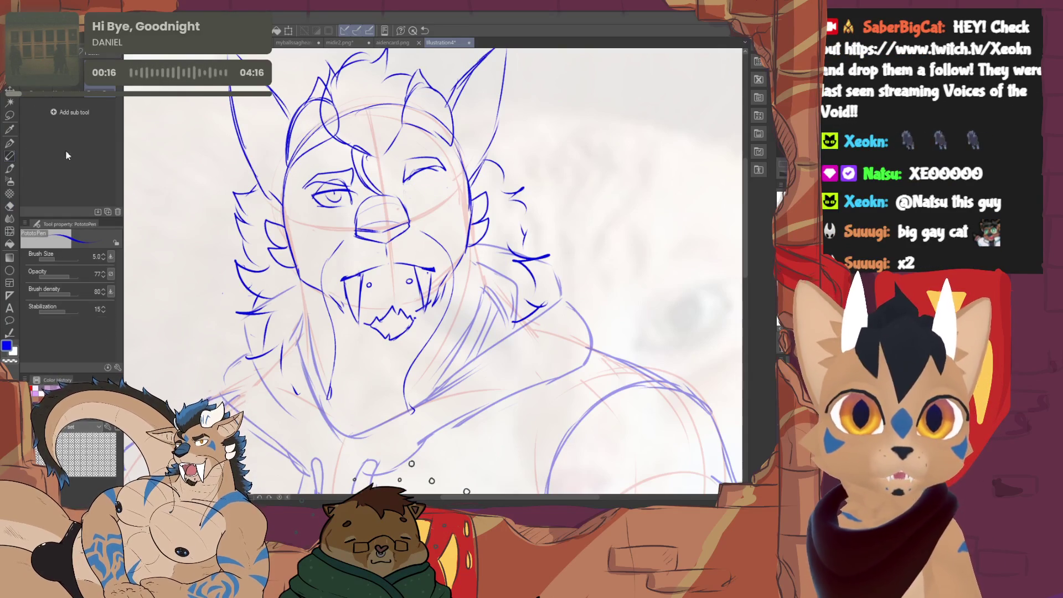
left_click(11, 115)
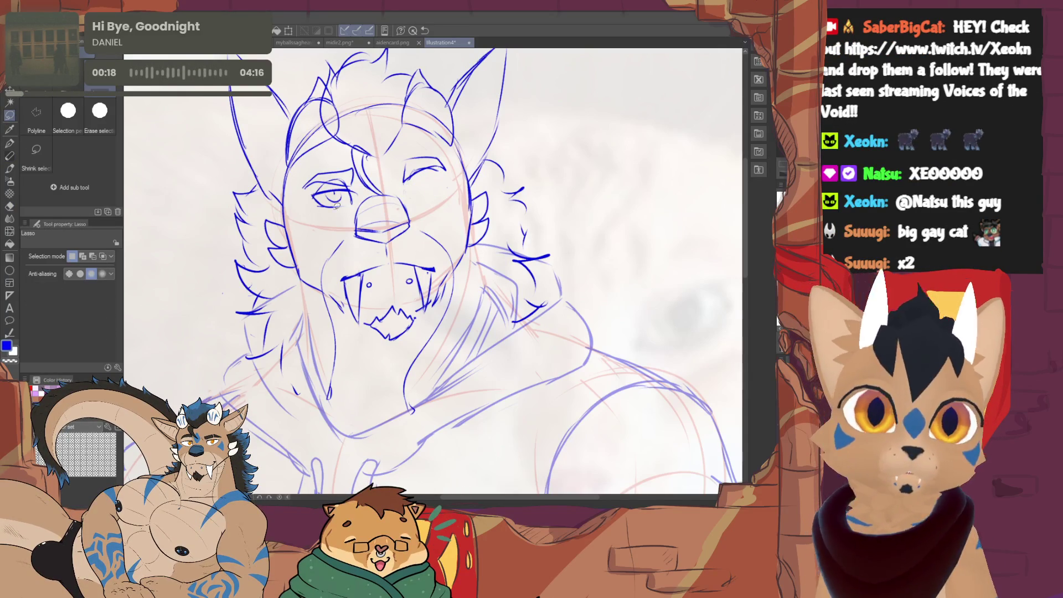
left_click_drag(309, 190, 350, 211)
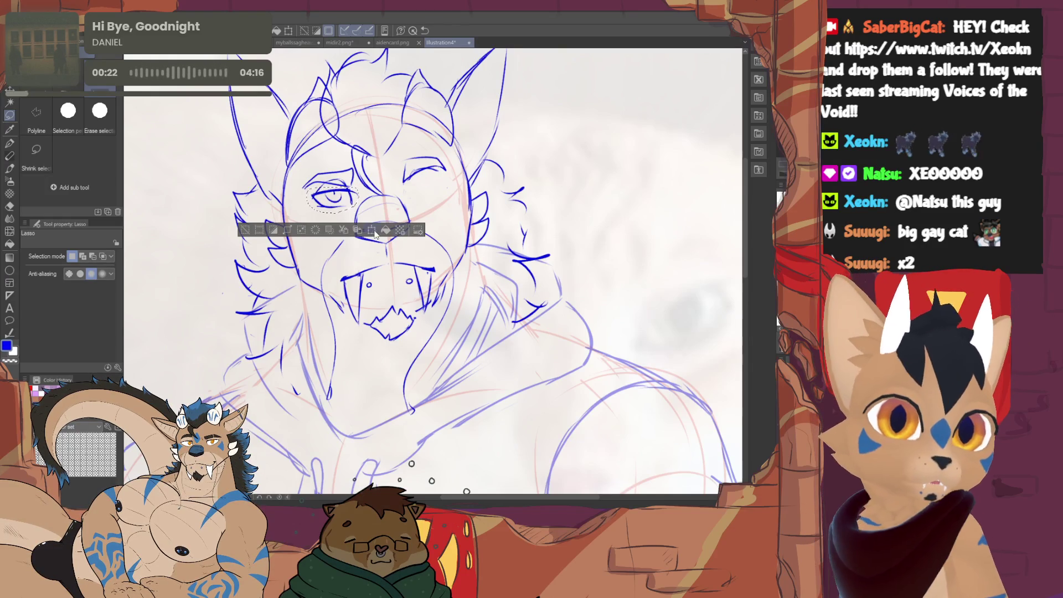
key("ctrl+c")
key("ctrl+v")
key("ctrl+t")
Flip and place the eye copy over the right eye, confirm, and return to the pen.
mouse_move(346, 203)
left_mouse_down()
mouse_move(433, 190)
mouse_move(468, 155)
left_mouse_up()
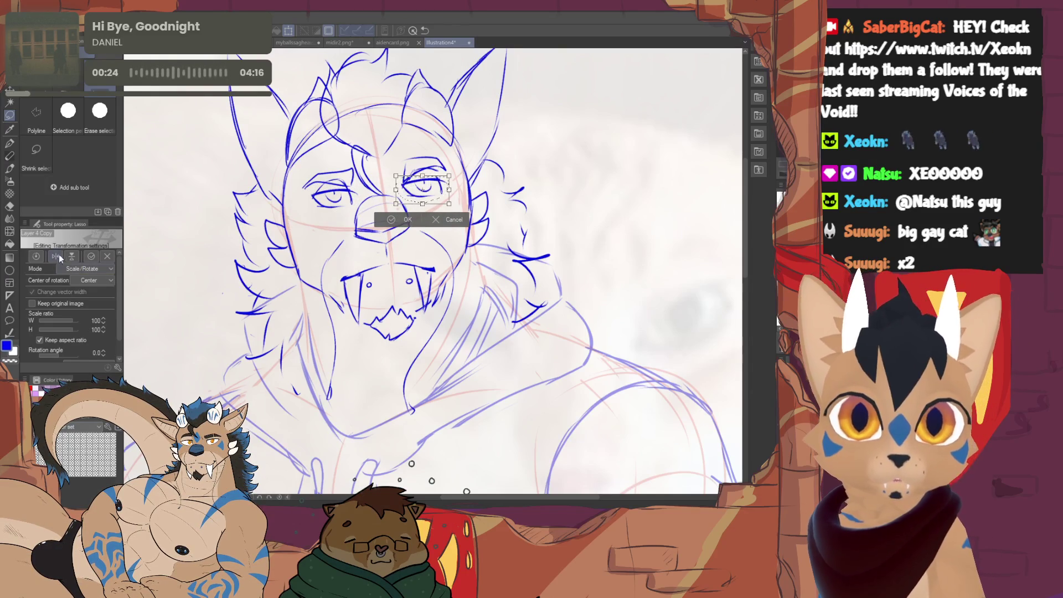
left_click_drag(422, 181, 428, 177)
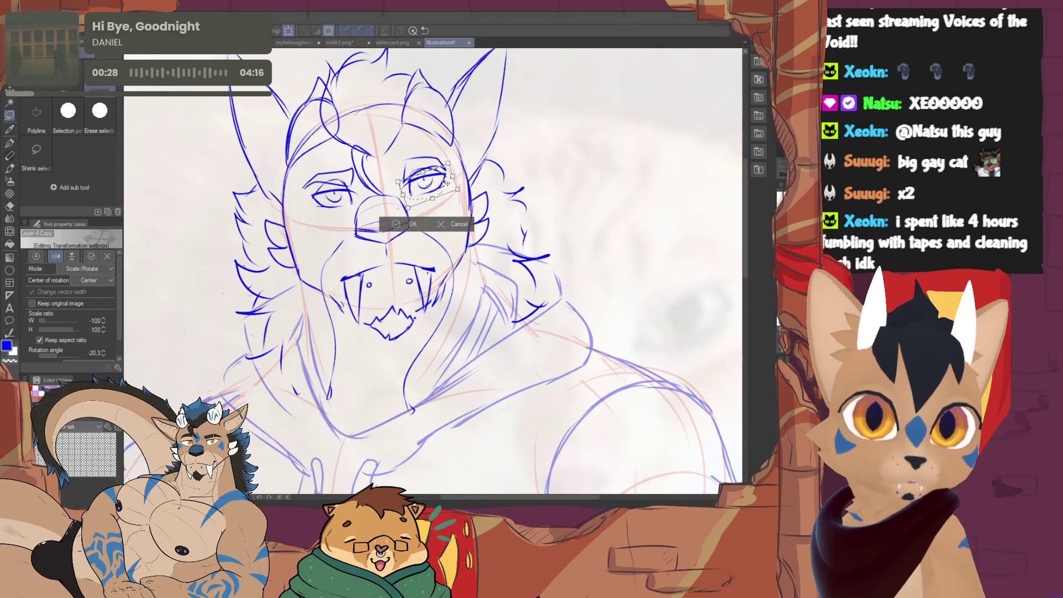
key("Return")
key("ctrl+d")
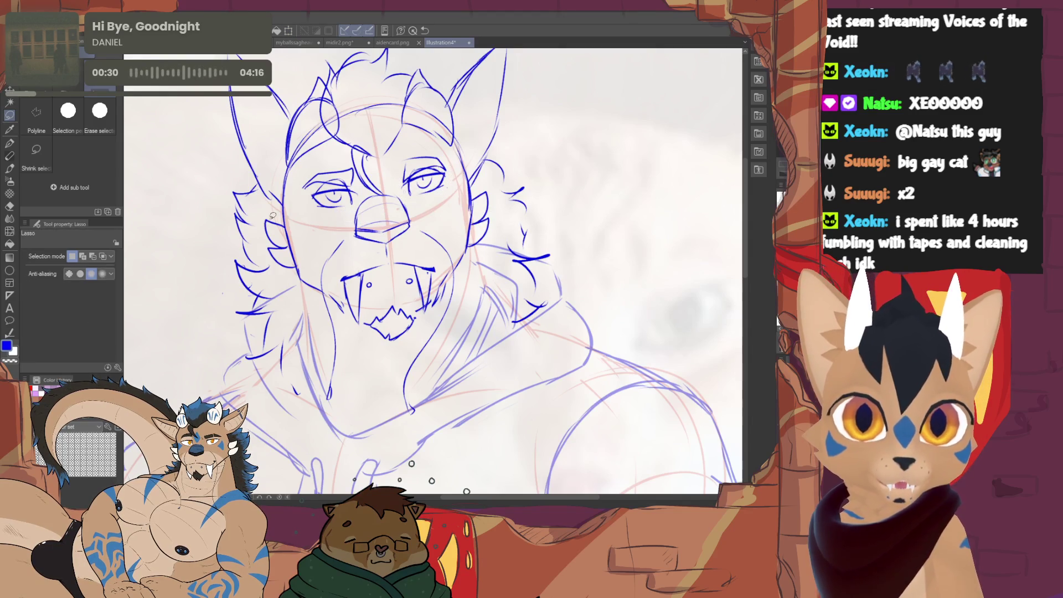
left_click(11, 155)
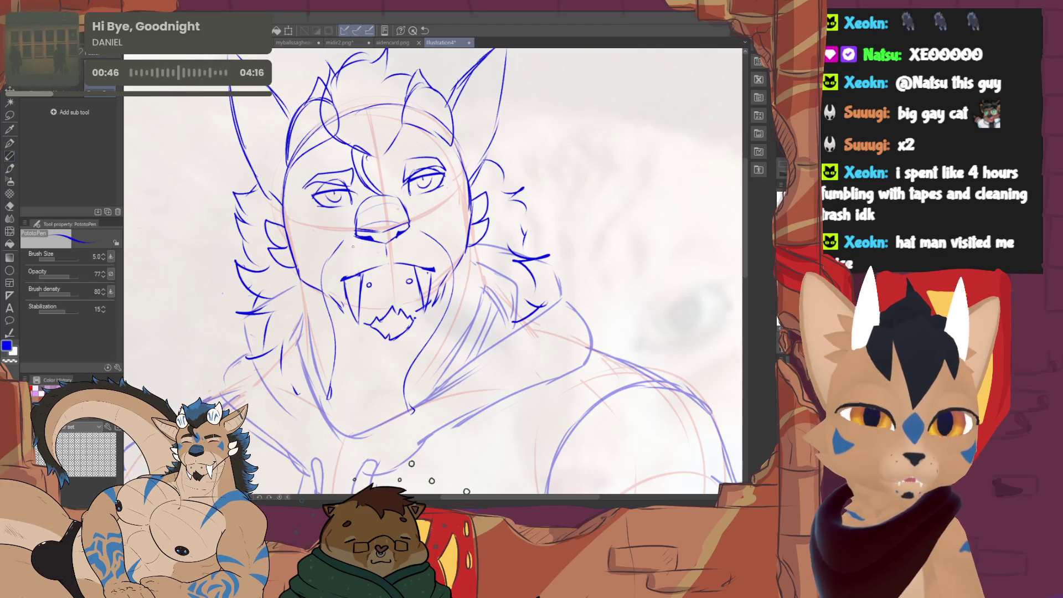
Zoom out to see the whole hoodie and touch up lines with pen and eraser.
key("ctrl+minus")
key("ctrl+minus")
key("e")
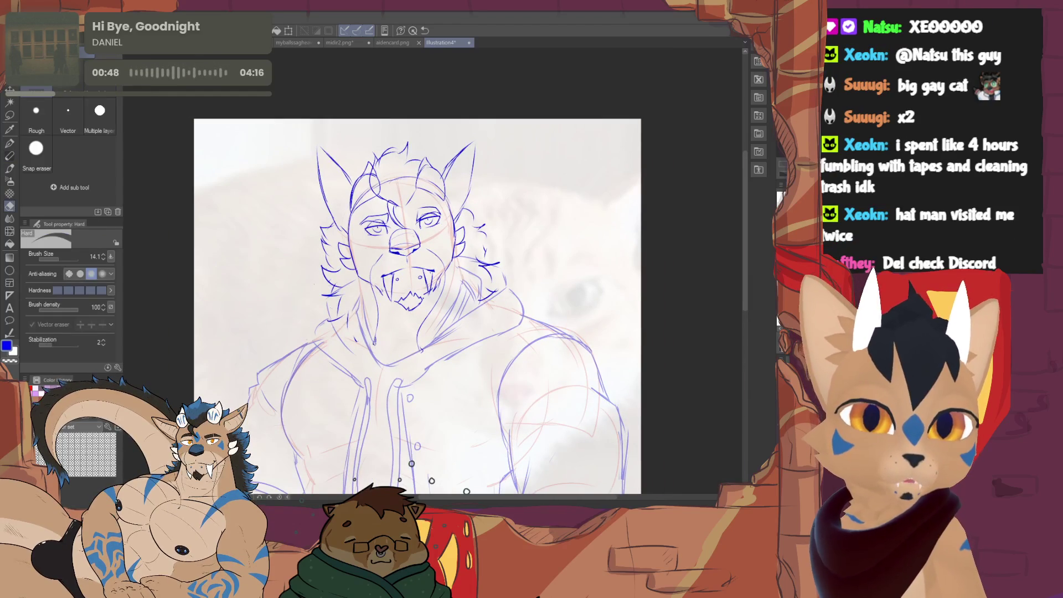
key("p")
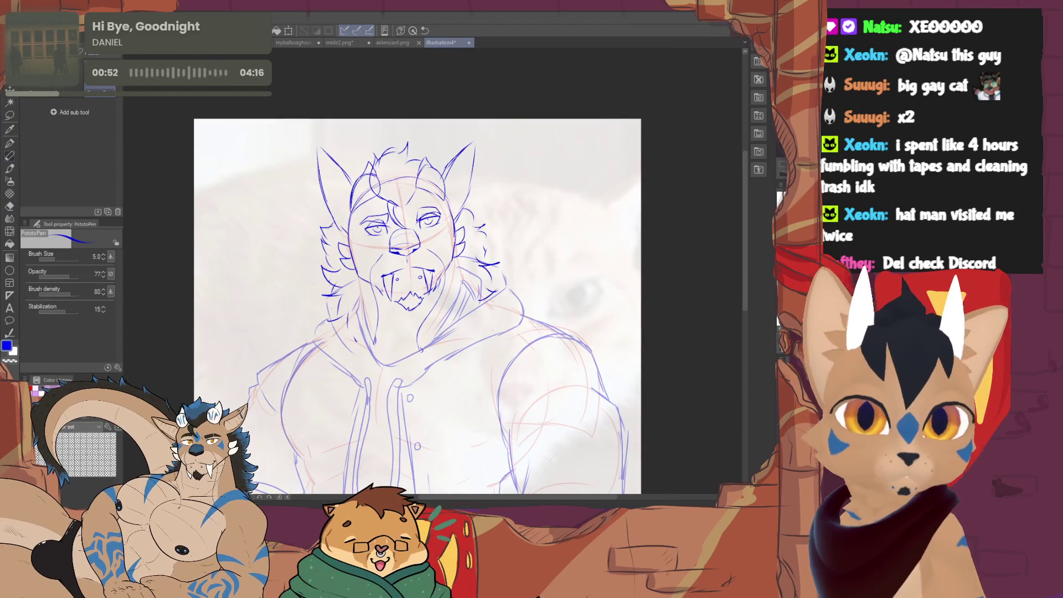
key("e")
key("p")
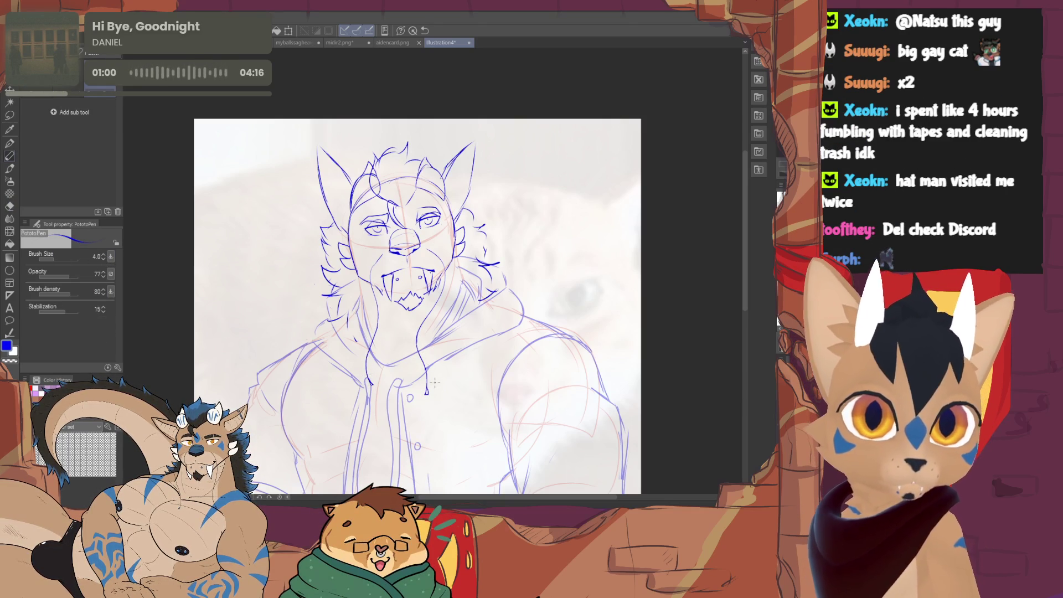
scroll(377, 293, "down", 1)
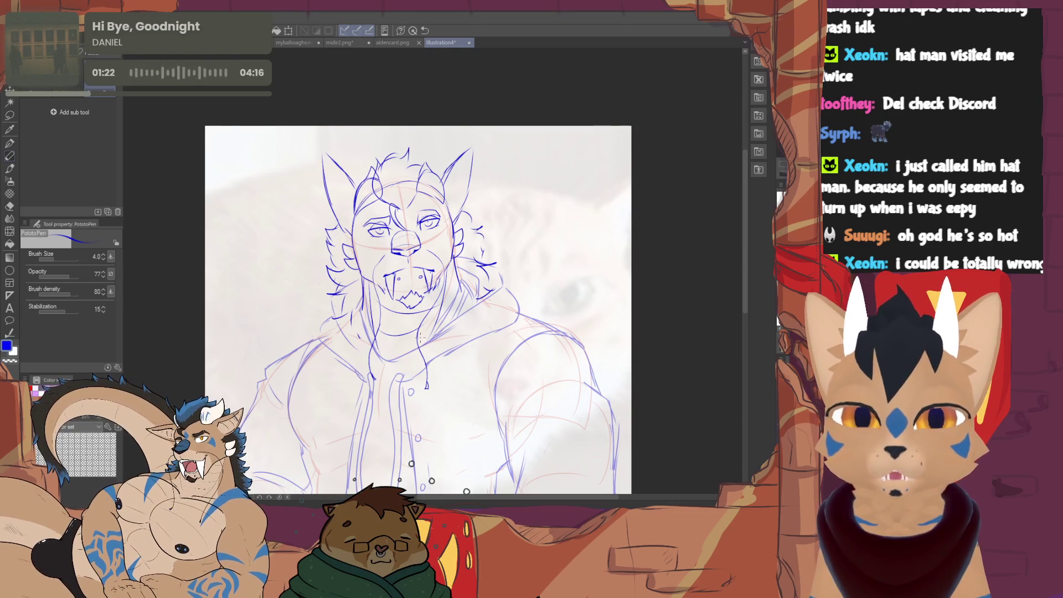
Lasso each eye in turn and rotate it slightly with Free Transform, confirming both.
key("m")
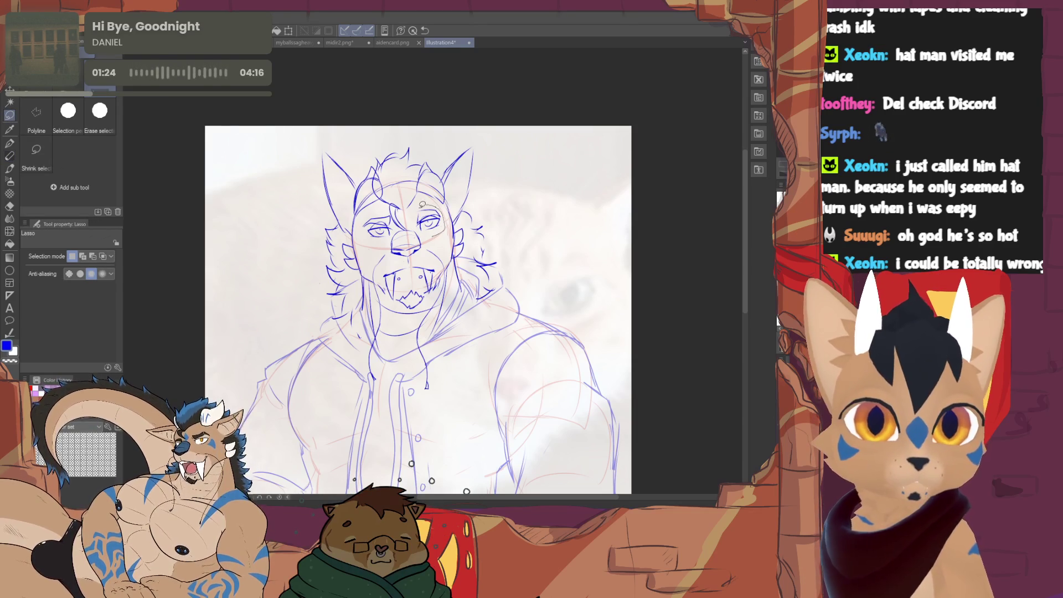
left_click_drag(415, 208, 418, 238)
key("ctrl+t")
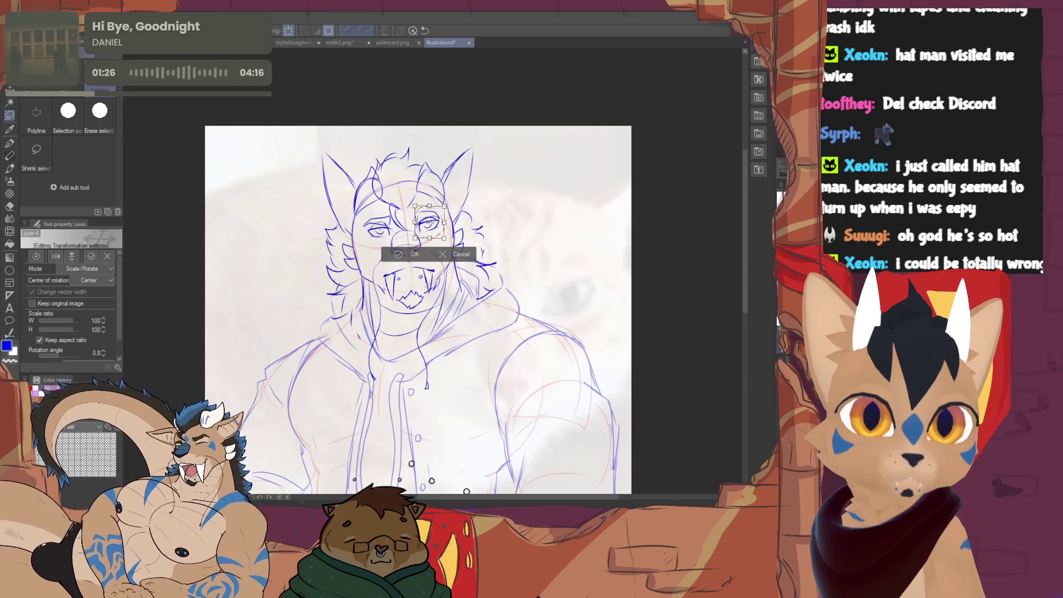
key("Return")
key("ctrl+d")
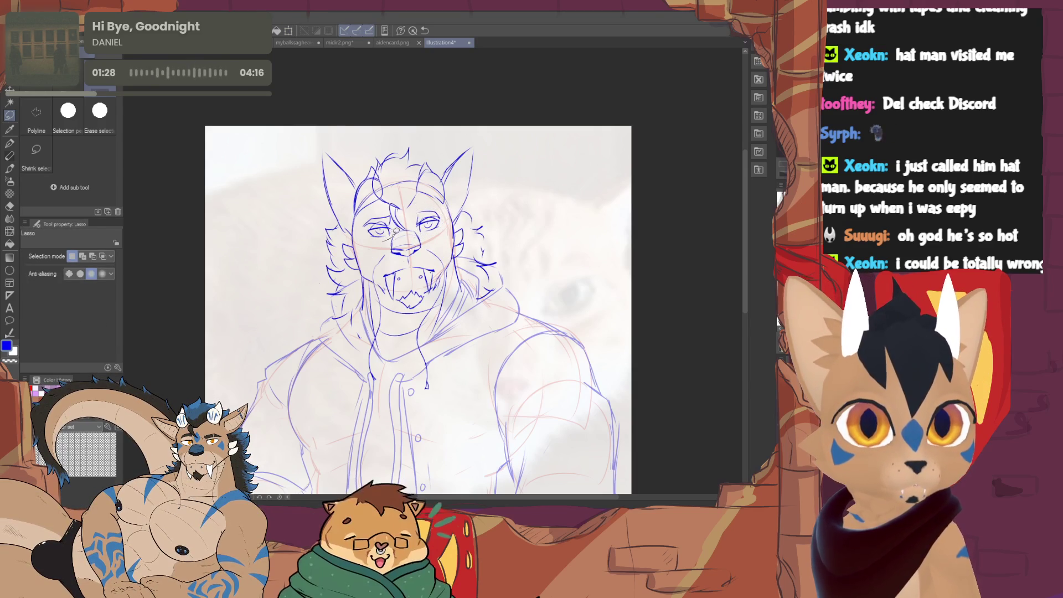
left_click_drag(383, 208, 374, 240)
left_click(413, 258)
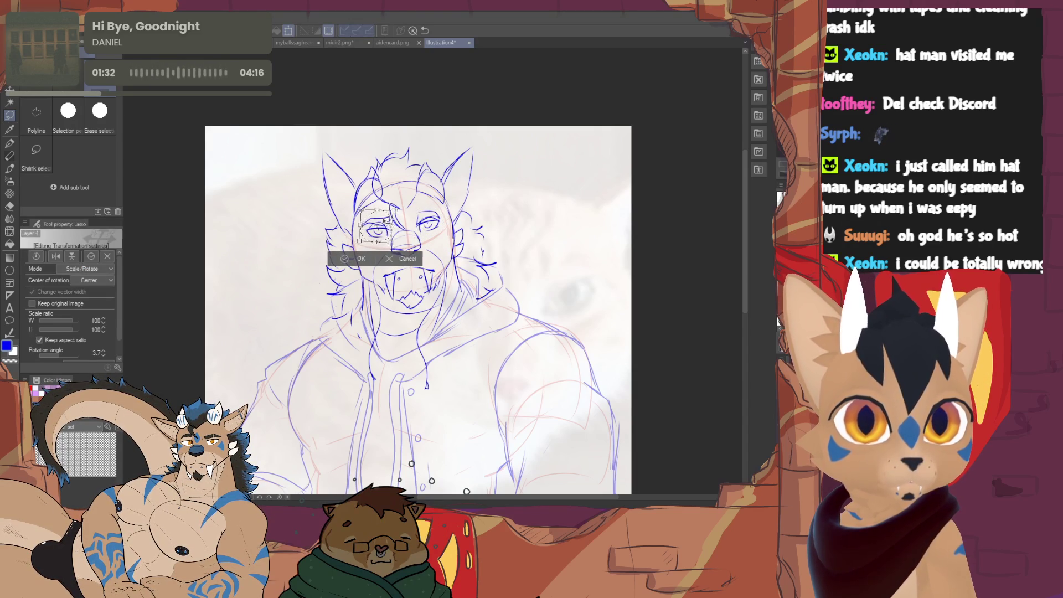
left_click(360, 261)
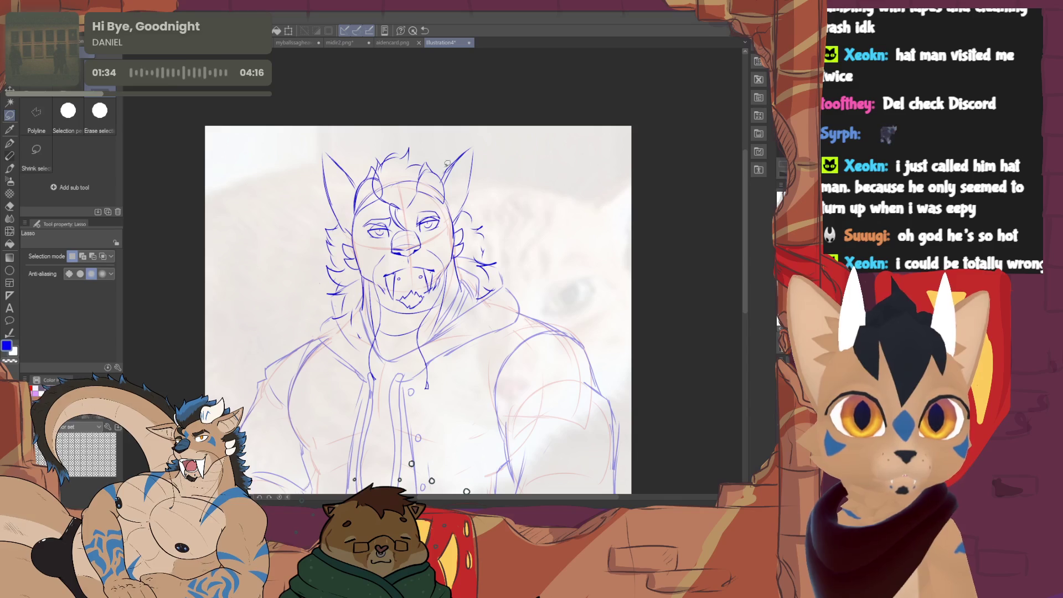
Clean up stray face lines with the eraser and sketch new strokes on the left ear and cheek.
key("e")
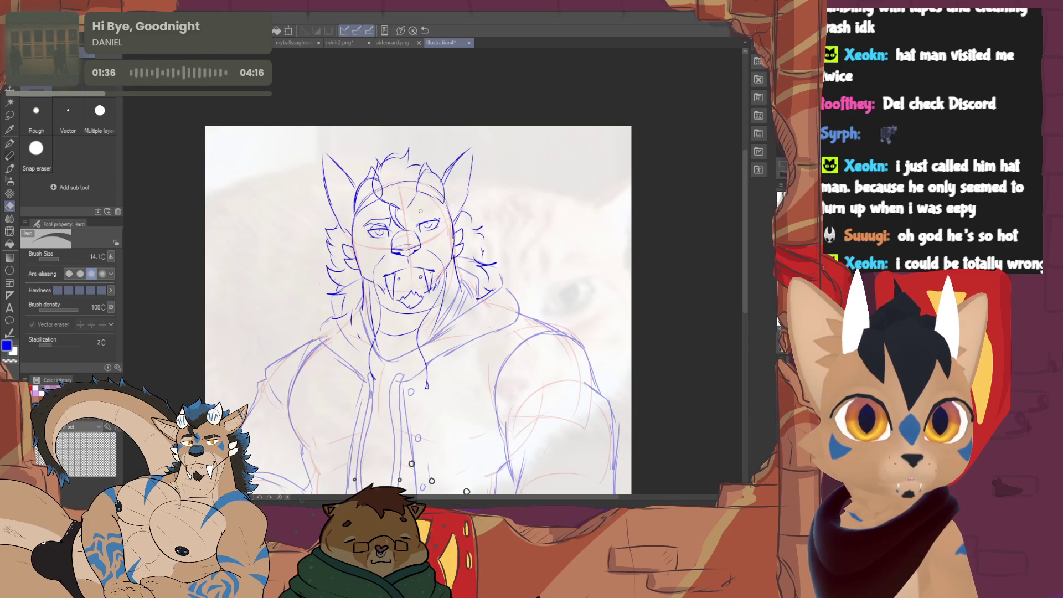
left_click(15, 152)
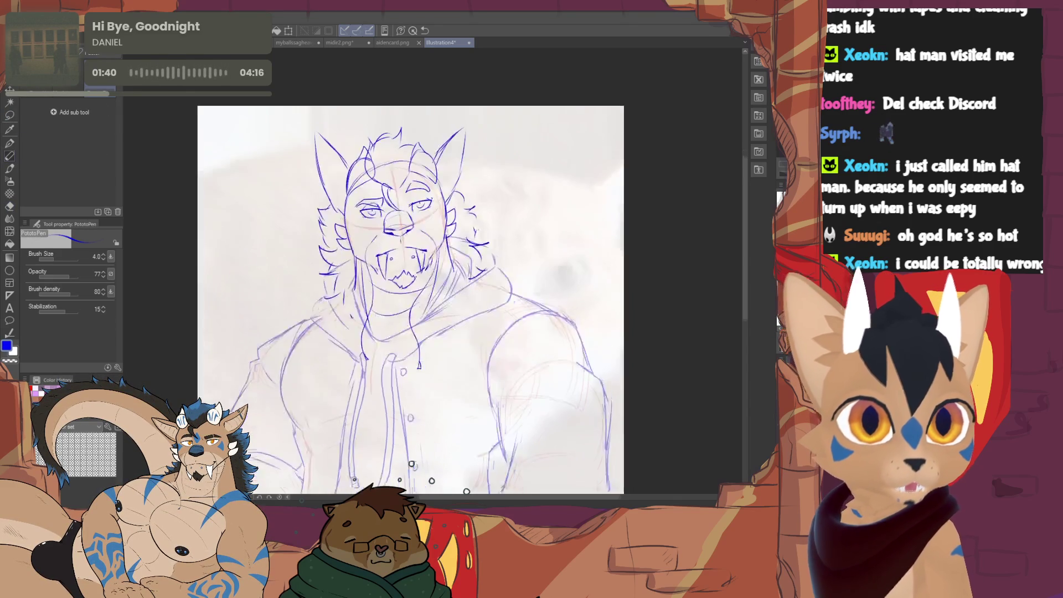
scroll(423, 307, "down", 2)
scroll(423, 307, "up", 2)
key("e")
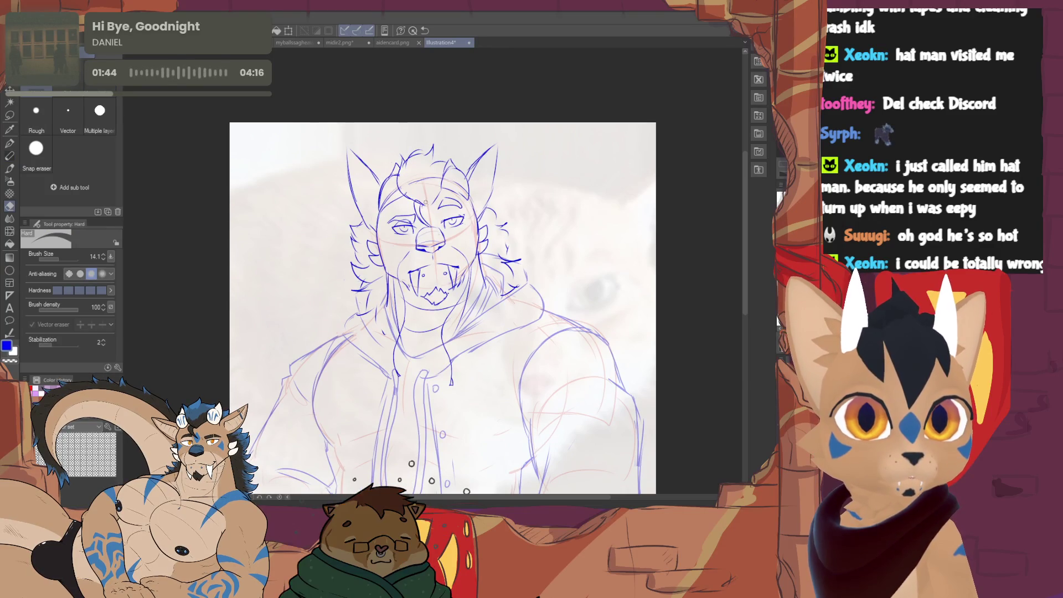
key("p")
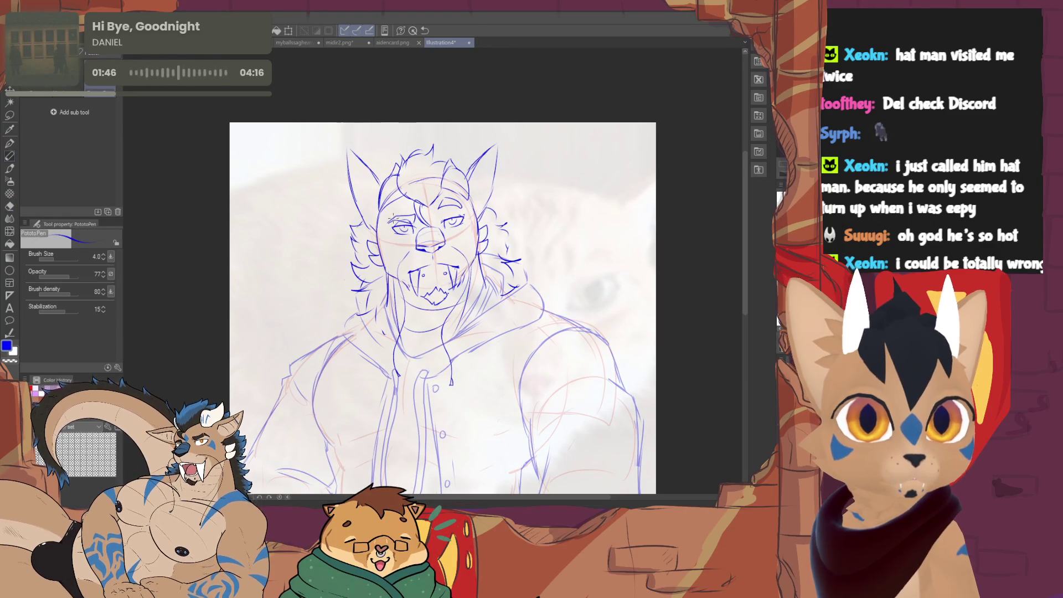
key("e")
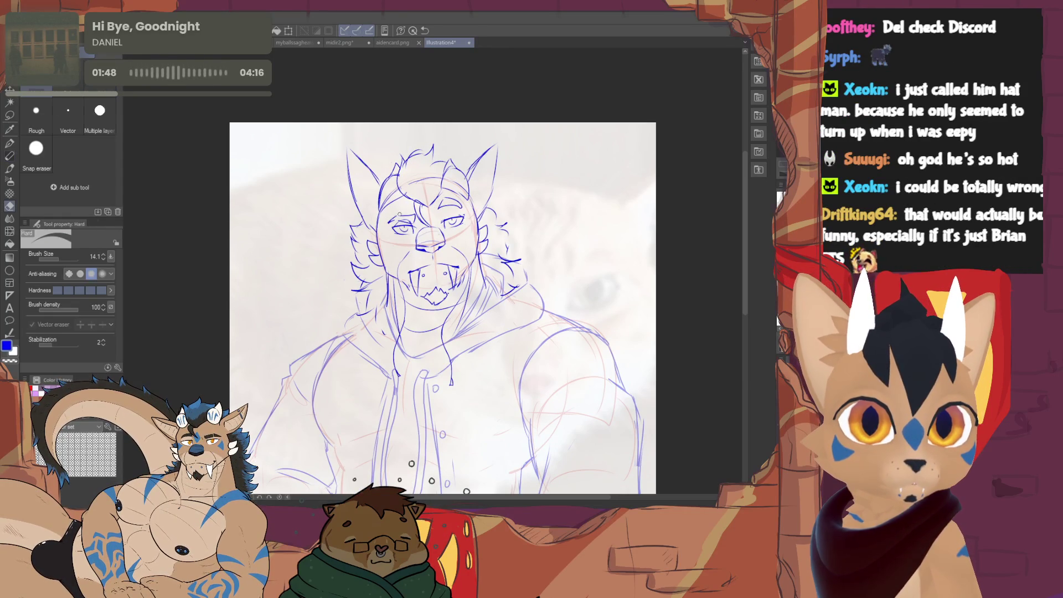
key("p")
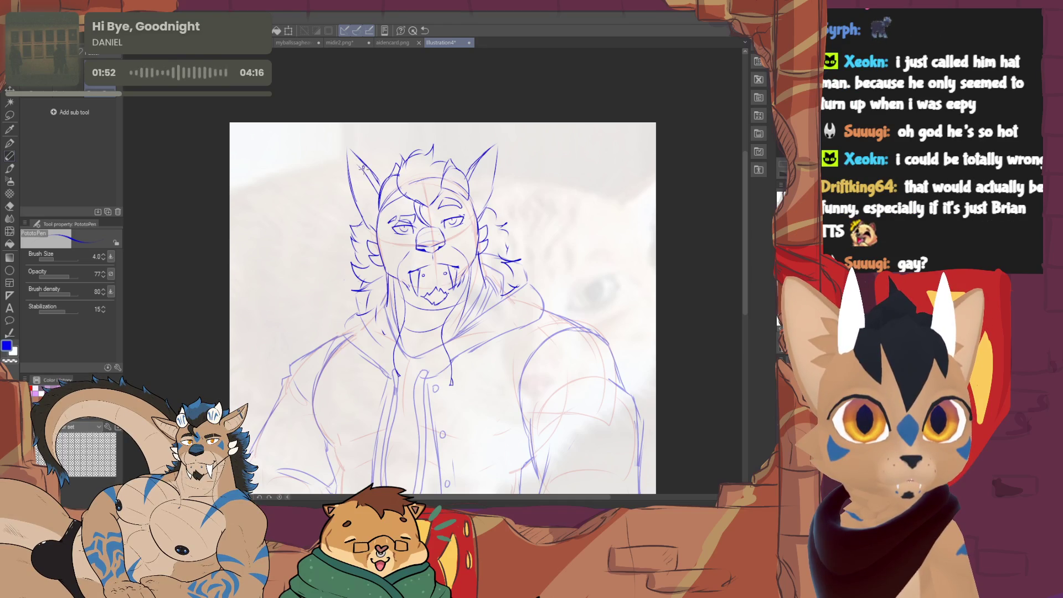
mouse_move(362, 167)
left_mouse_down()
mouse_move(353, 183)
mouse_move(370, 214)
left_mouse_up()
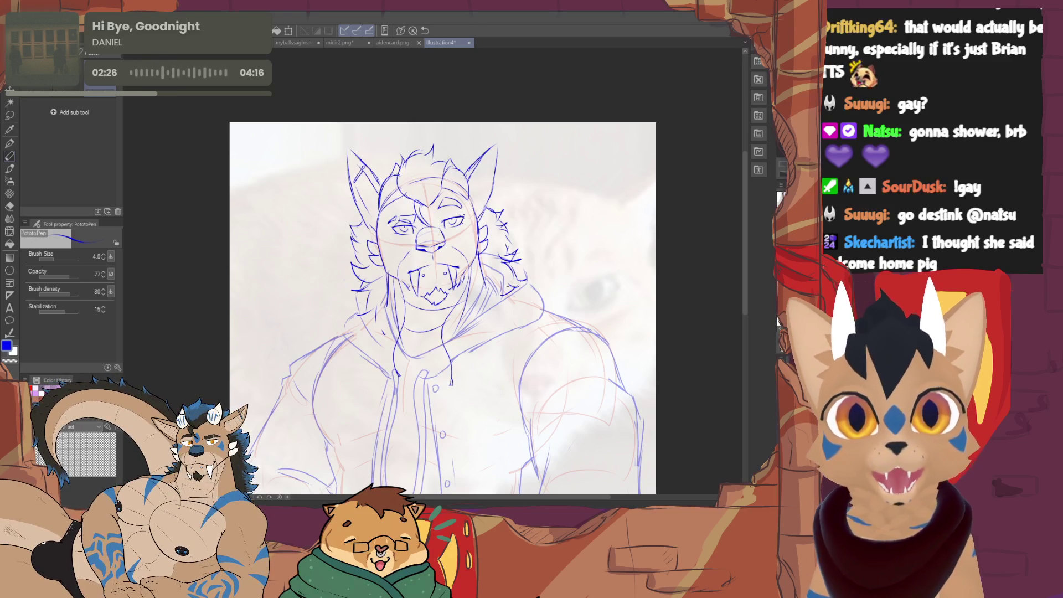
Add a short touch-up stroke on the right side of the neck, erasing as needed.
key("e")
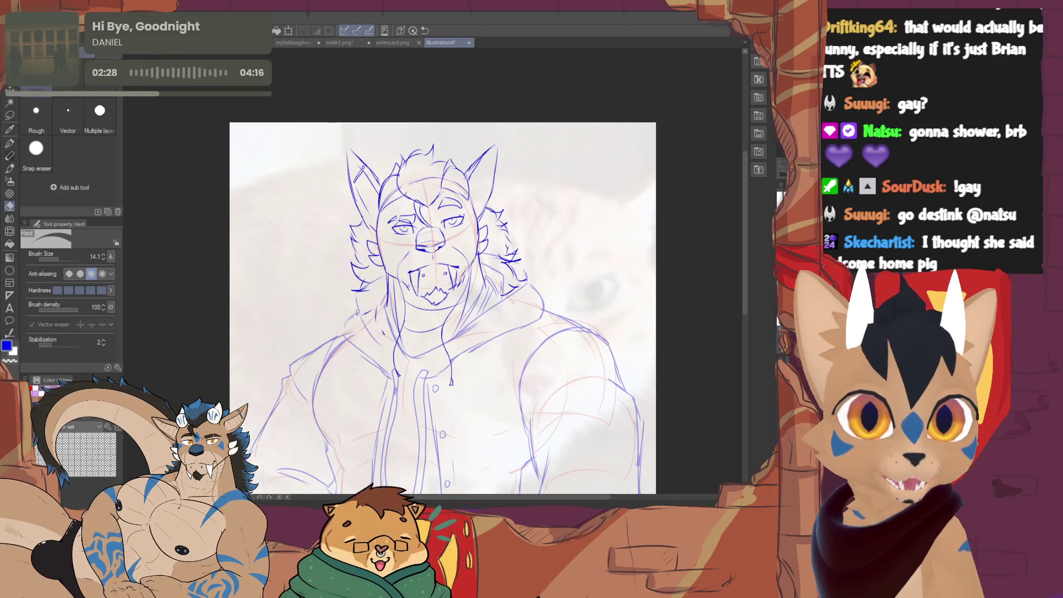
key("p")
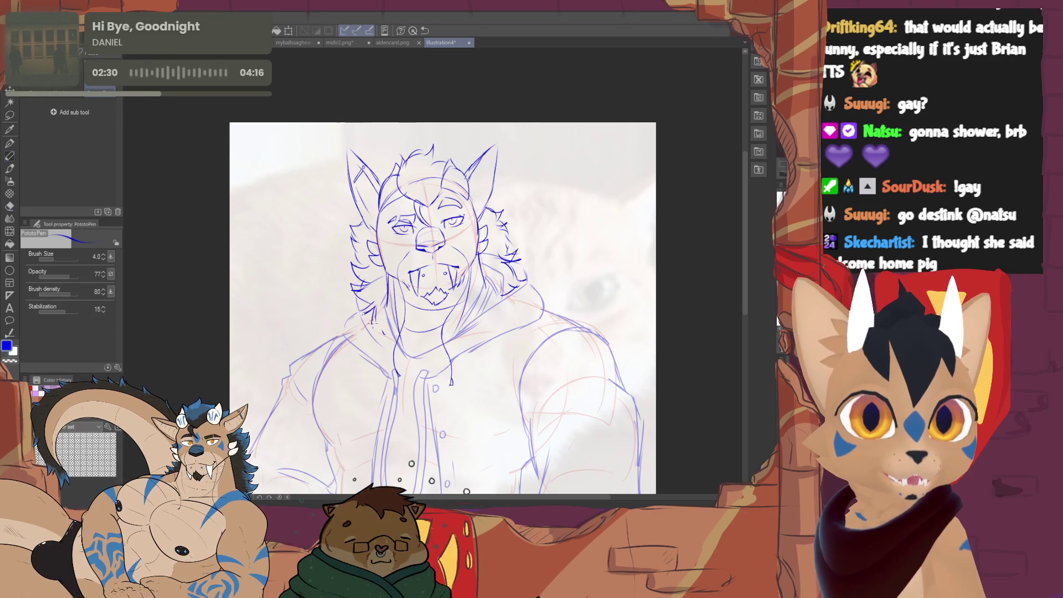
key("e")
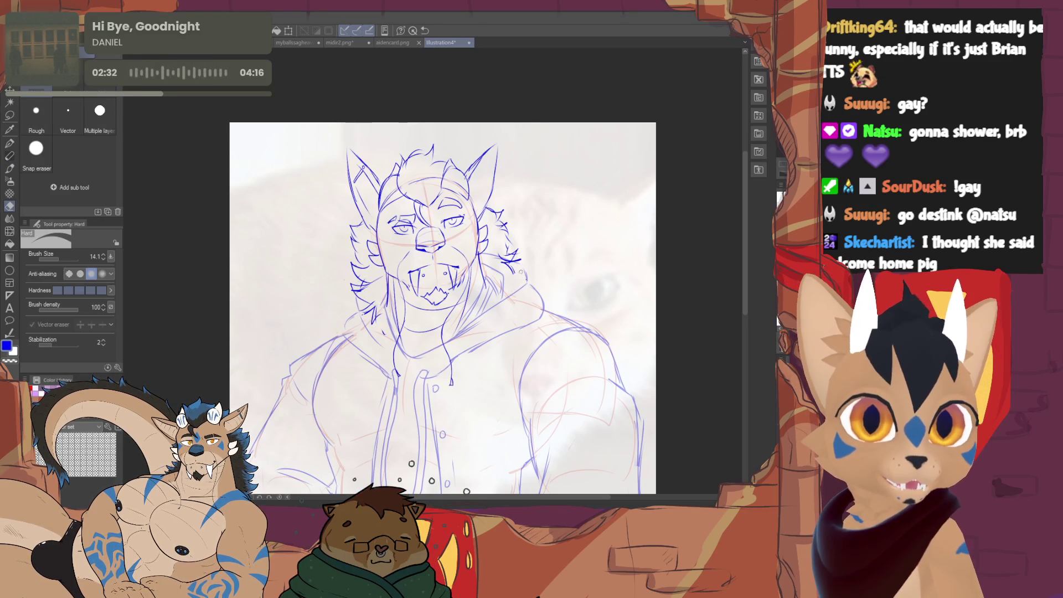
key("p")
left_click_drag(470, 305, 485, 294)
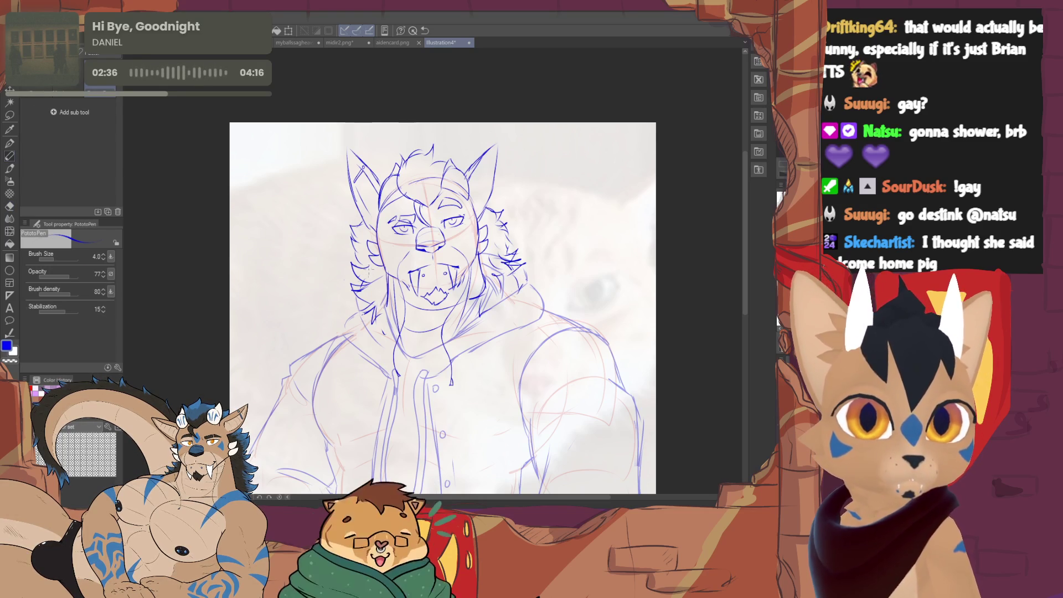
key("e")
key("p")
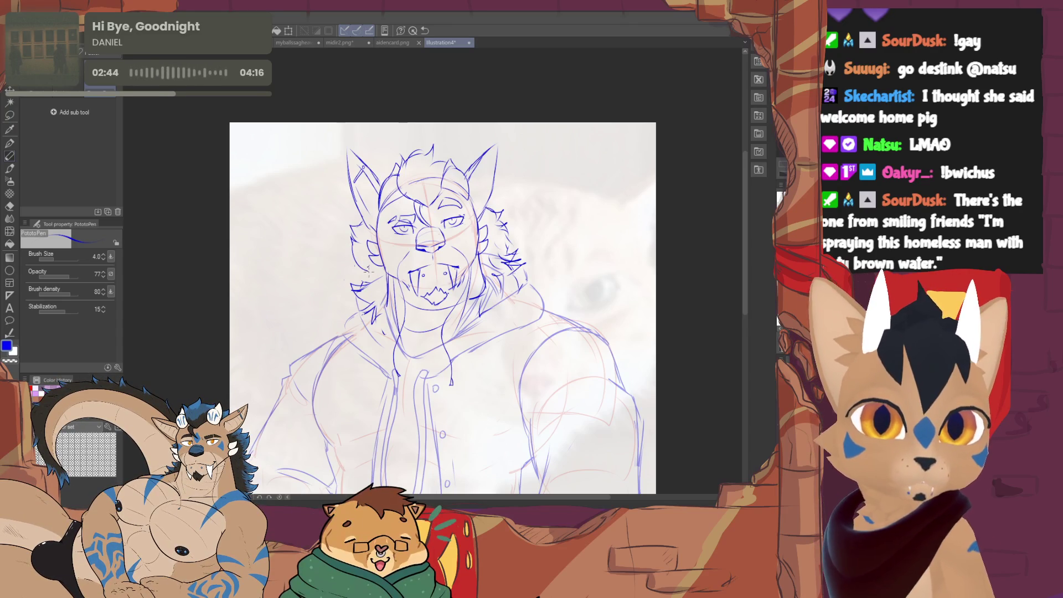
Add a hair strand on the right side of the head, alternating pen and eraser.
key("e")
key("p")
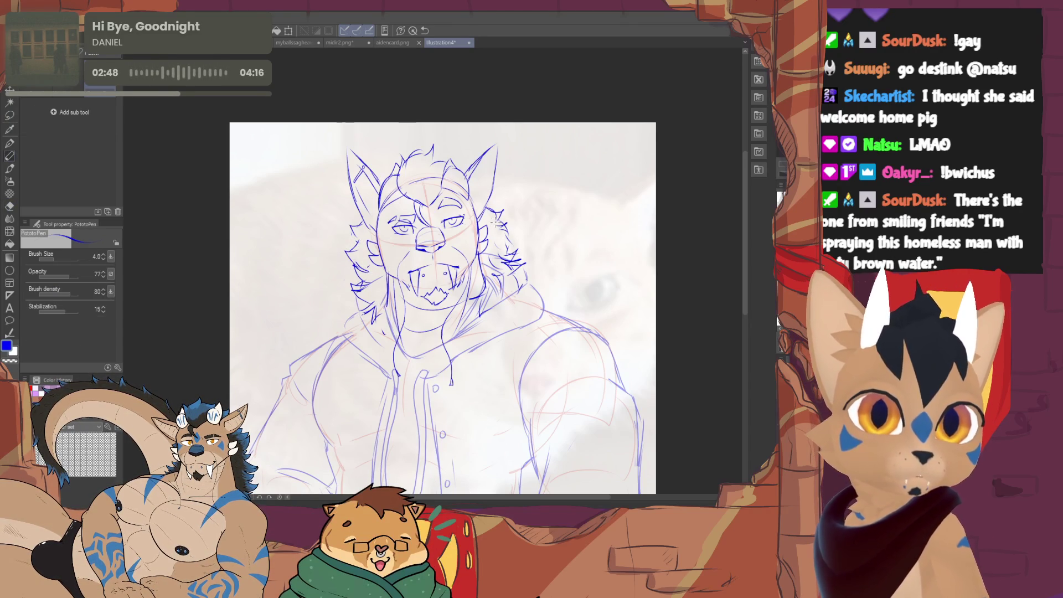
key("e")
key("p")
key("e")
key("p")
left_click_drag(508, 221, 501, 237)
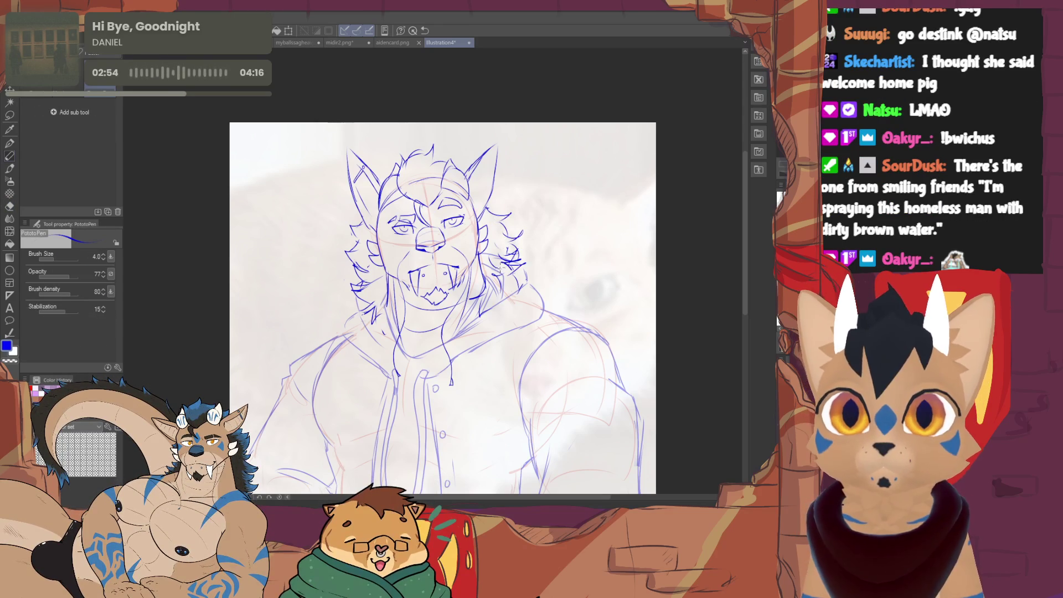
key("e")
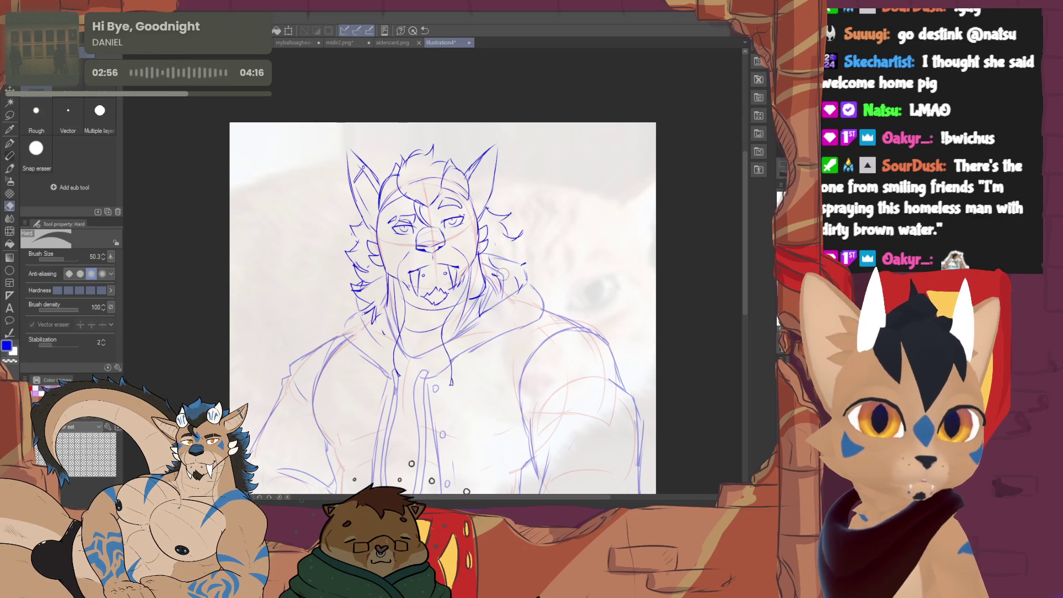
key("p")
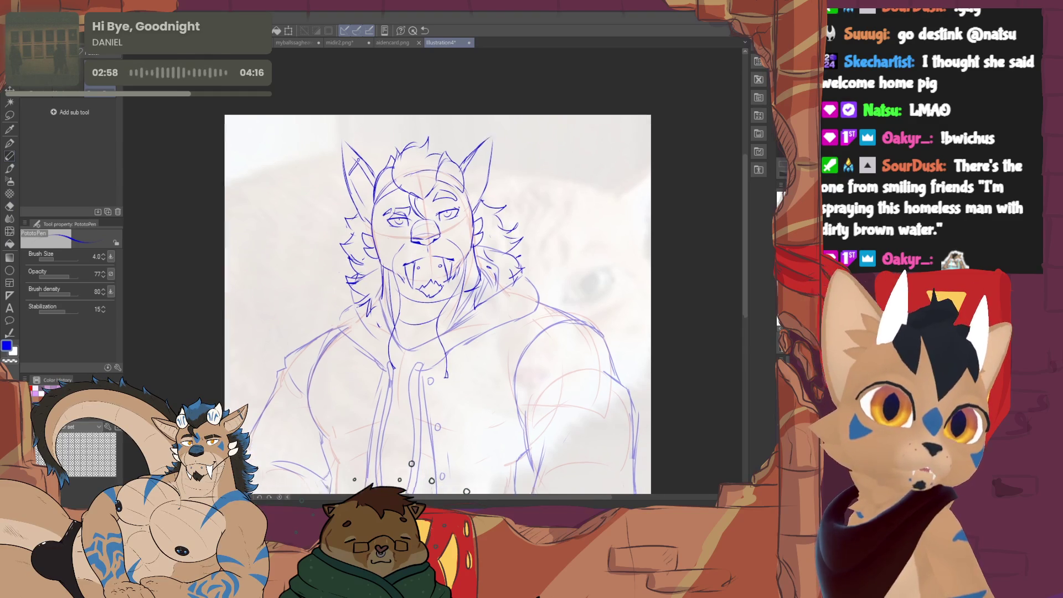
Tilt the head sketch about 4° with Free Transform and apply it.
key("ctrl+minus")
key("ctrl+minus")
key("ctrl+plus")
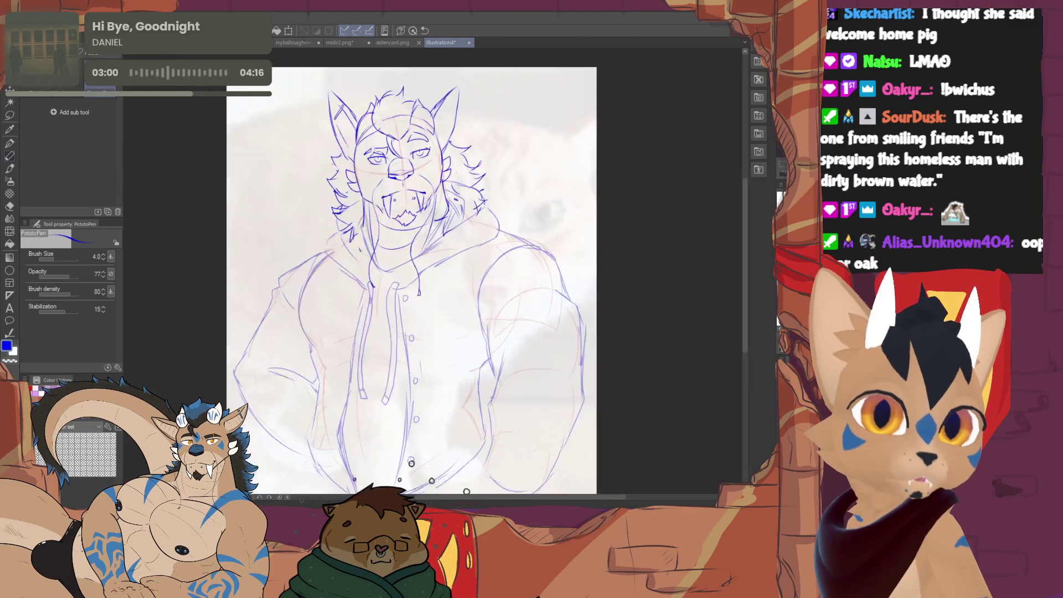
key("ctrl+plus")
key("ctrl+t")
left_click_drag(565, 130, 525, 132)
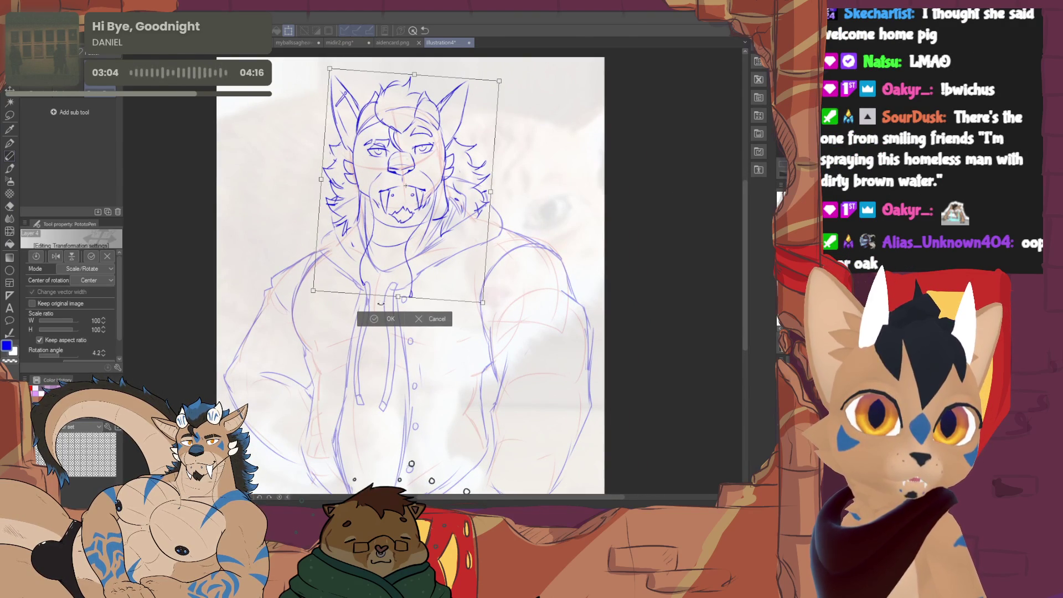
key("Return")
Touch up lines around the head and pan the view right and down.
key("e")
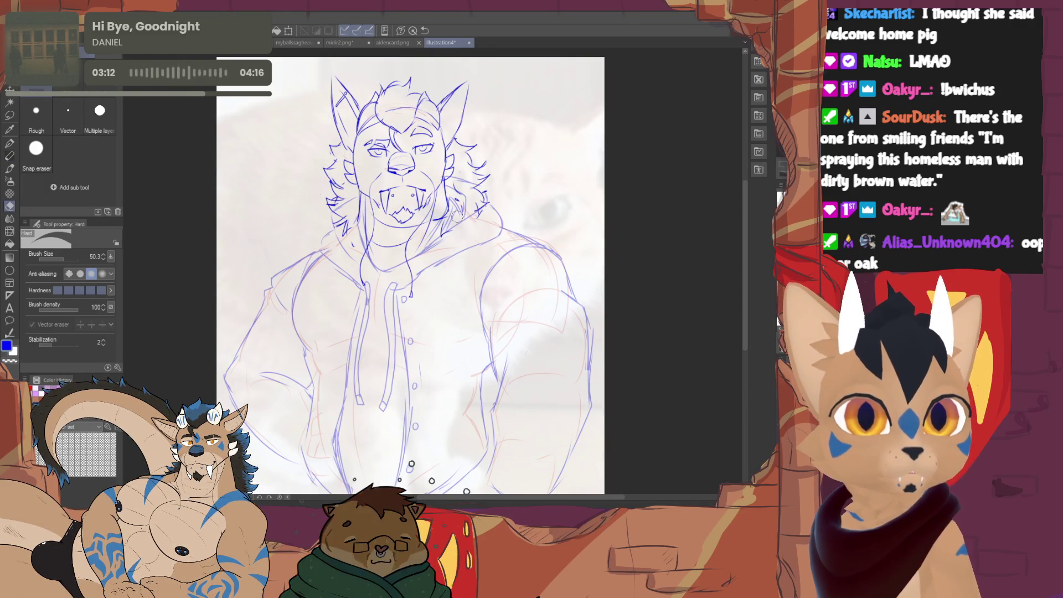
key("p")
left_click_drag(407, 274, 439, 318)
scroll(460, 240, "up", 2)
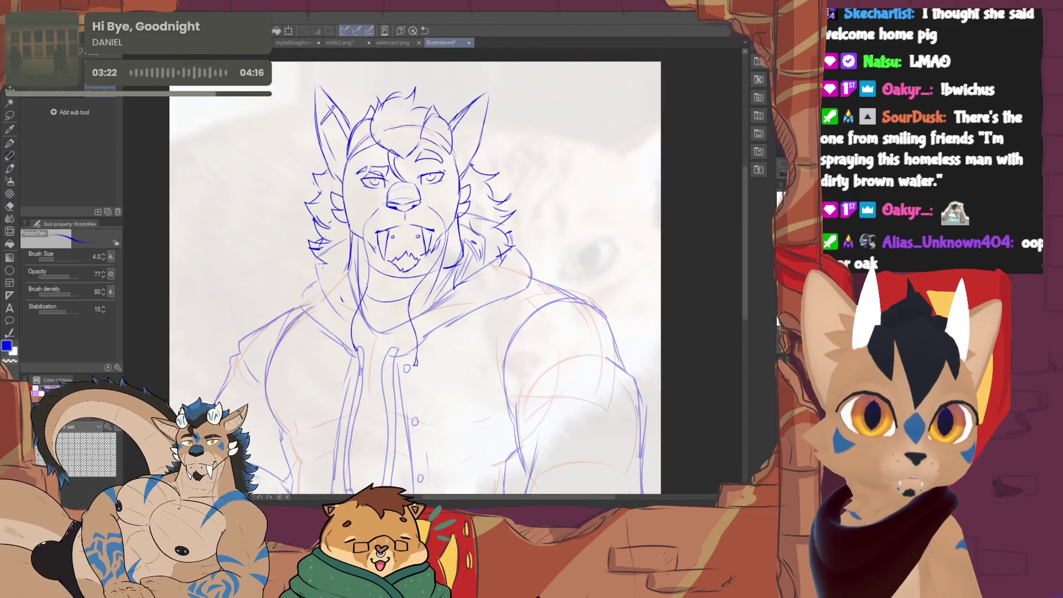
key("e")
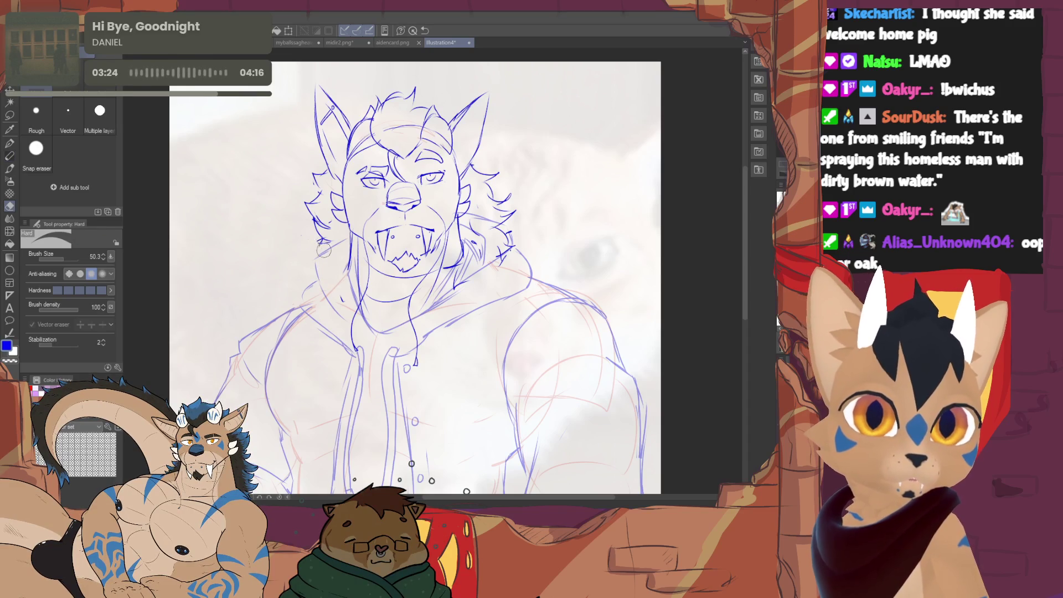
Touch up lines while panning from above the head down to the torso and hoodie.
key("p")
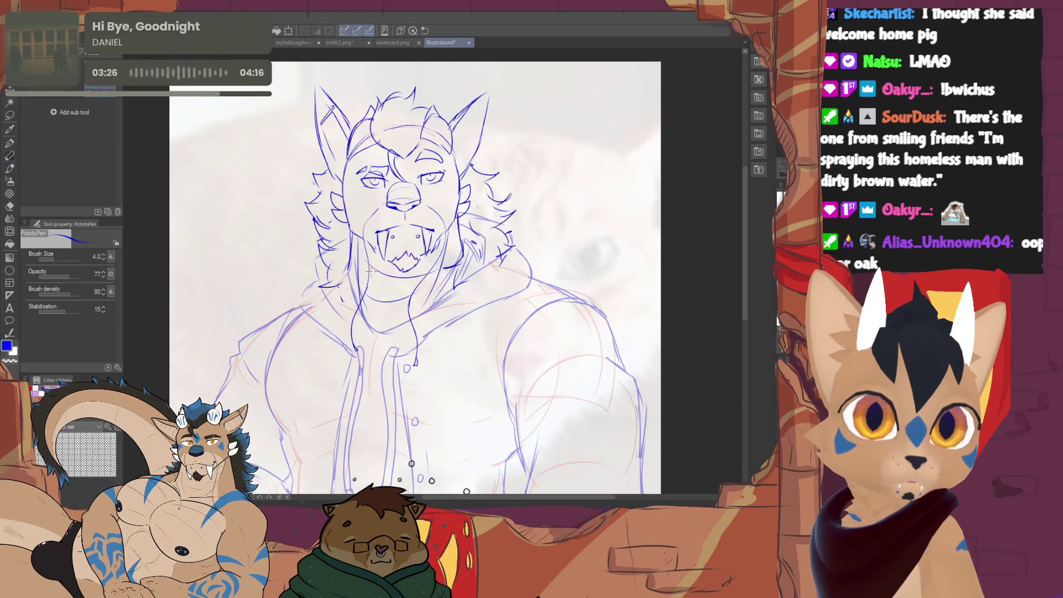
key("e")
key("p")
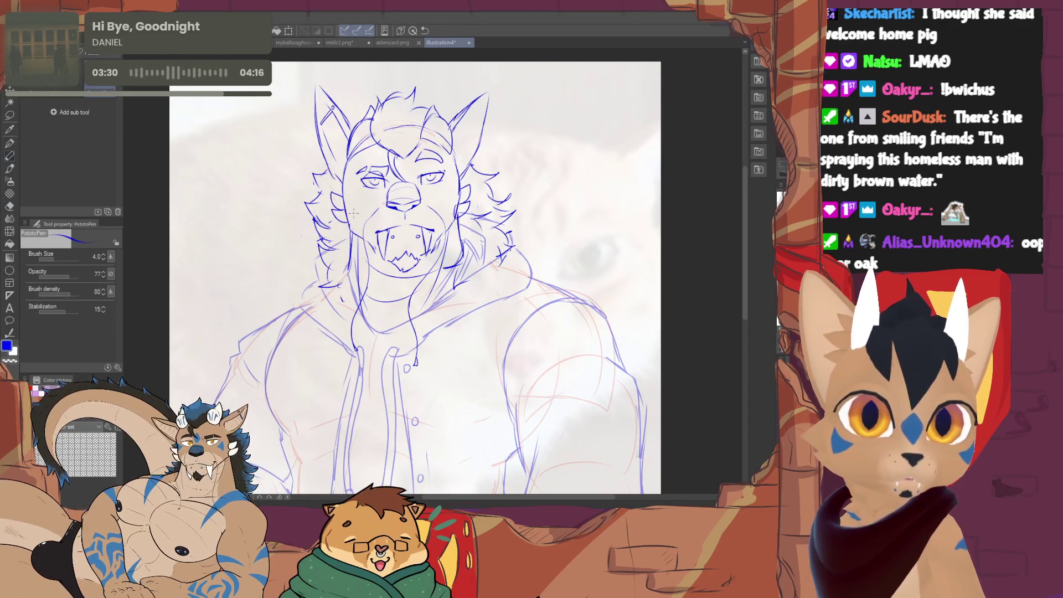
left_click_drag(411, 463, 396, 541)
left_click_drag(398, 316, 439, 340)
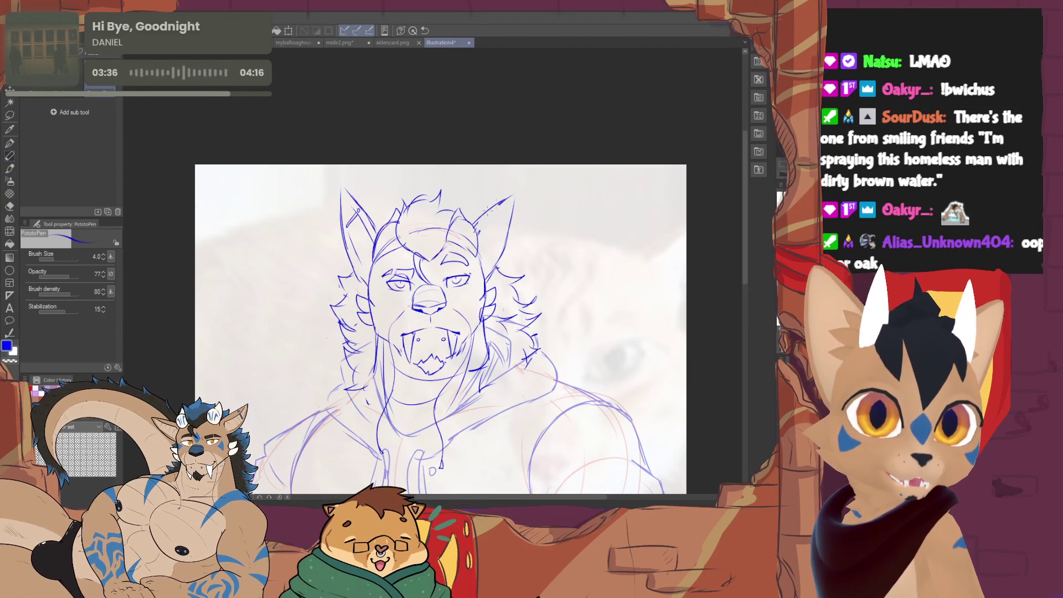
key("p")
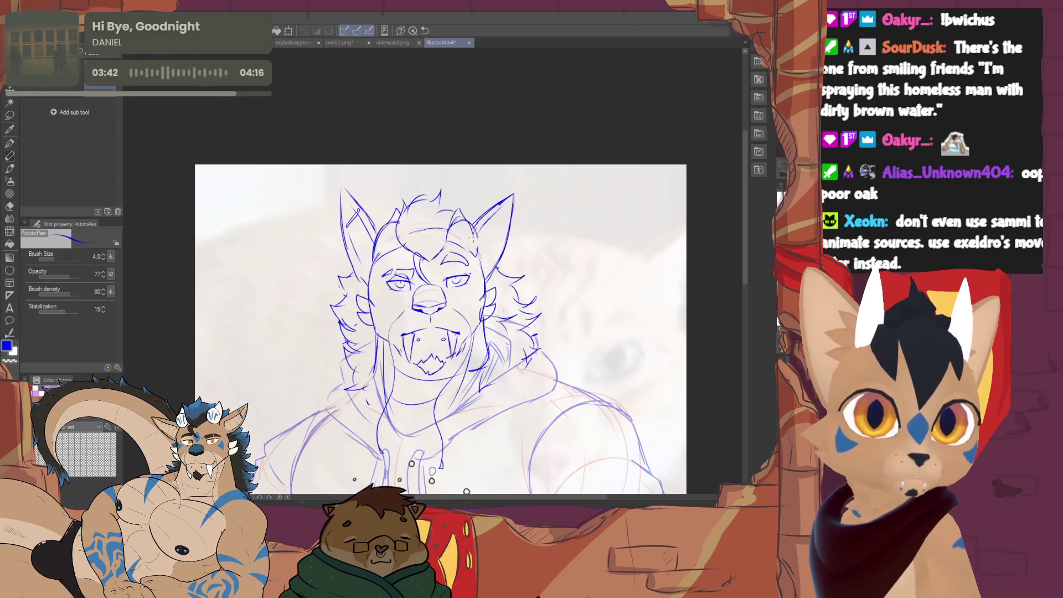
key("e")
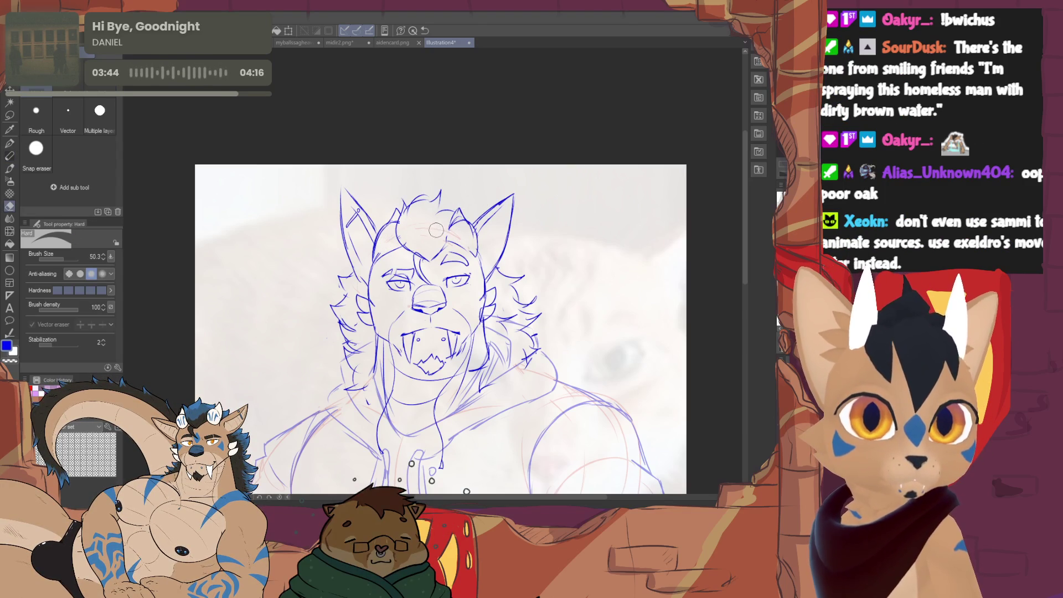
key("p")
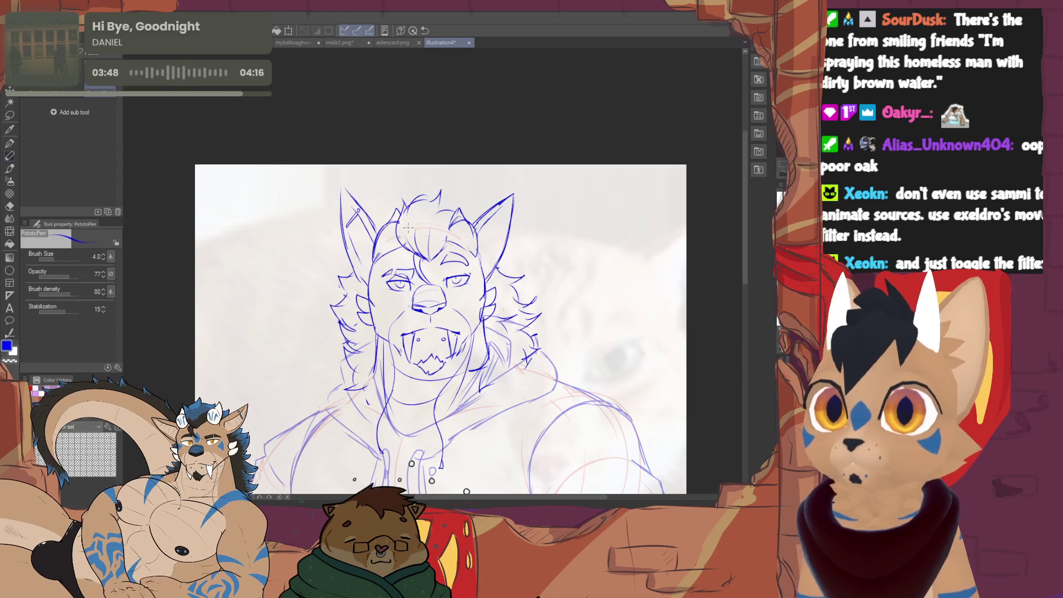
mouse_move(408, 227)
left_mouse_down()
mouse_move(367, 177)
mouse_move(413, 140)
left_mouse_up()
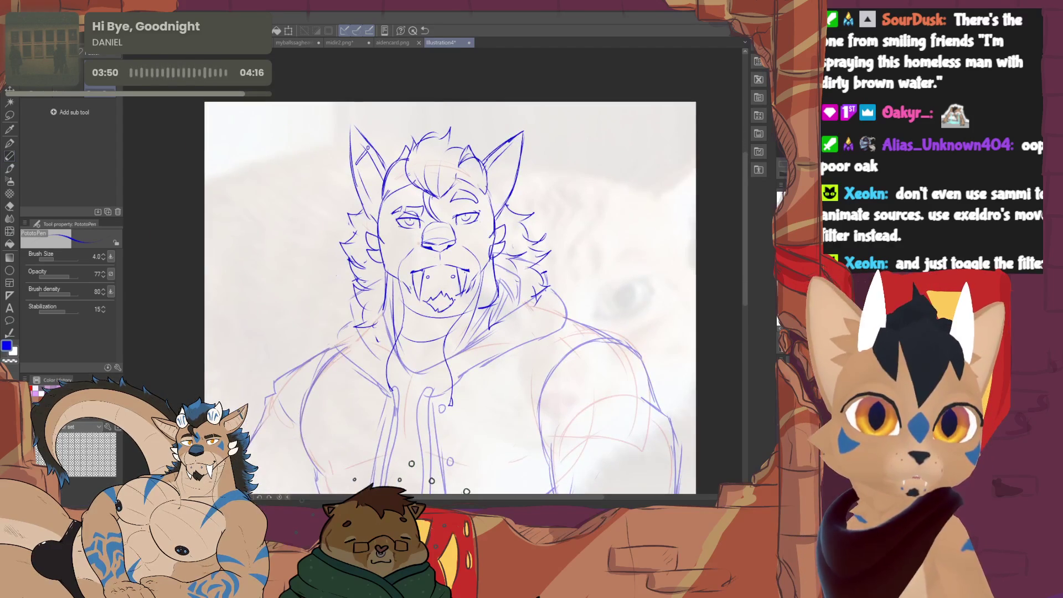
scroll(413, 282, "up", 2)
Remove the jagged teeth and redraw the lower lip near the fang.
key("e")
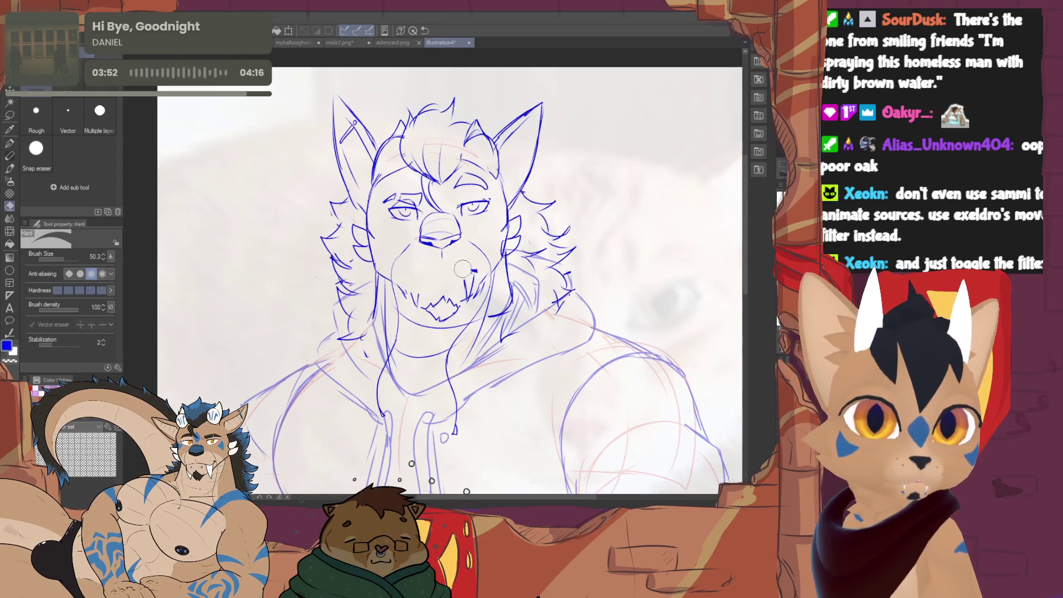
key("p")
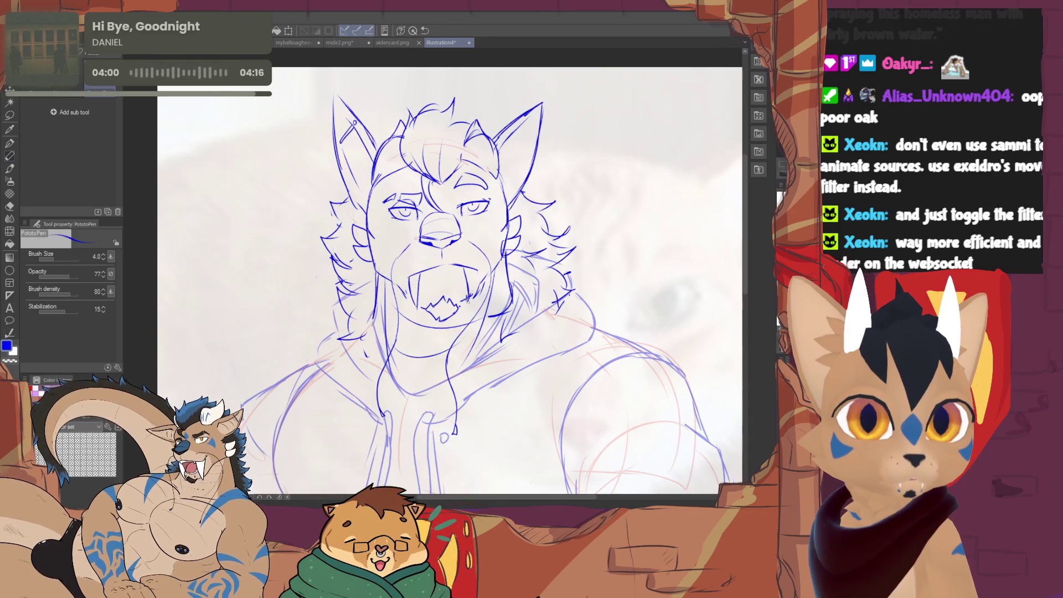
mouse_move(455, 274)
left_mouse_down()
mouse_move(436, 304)
mouse_move(449, 307)
mouse_move(422, 315)
left_mouse_up()
scroll(453, 283, "down", 3)
scroll(453, 282, "up", 3)
key("e")
key("p")
left_click_drag(381, 244, 408, 278)
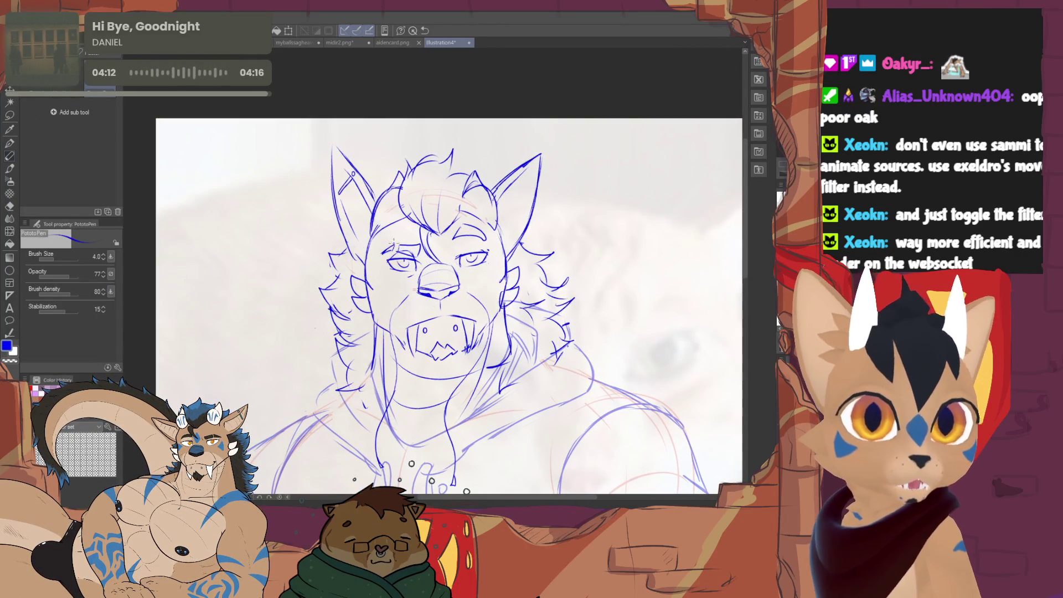
Lower the Hard eraser's brush size to about 5–10 and return to the PotatoPen.
key("e")
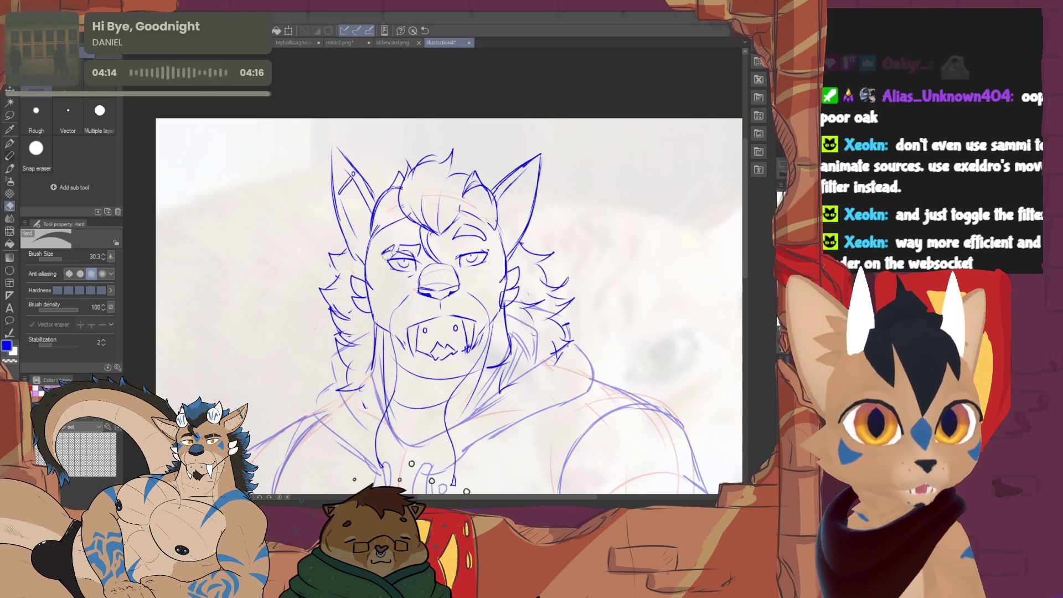
left_click(55, 259)
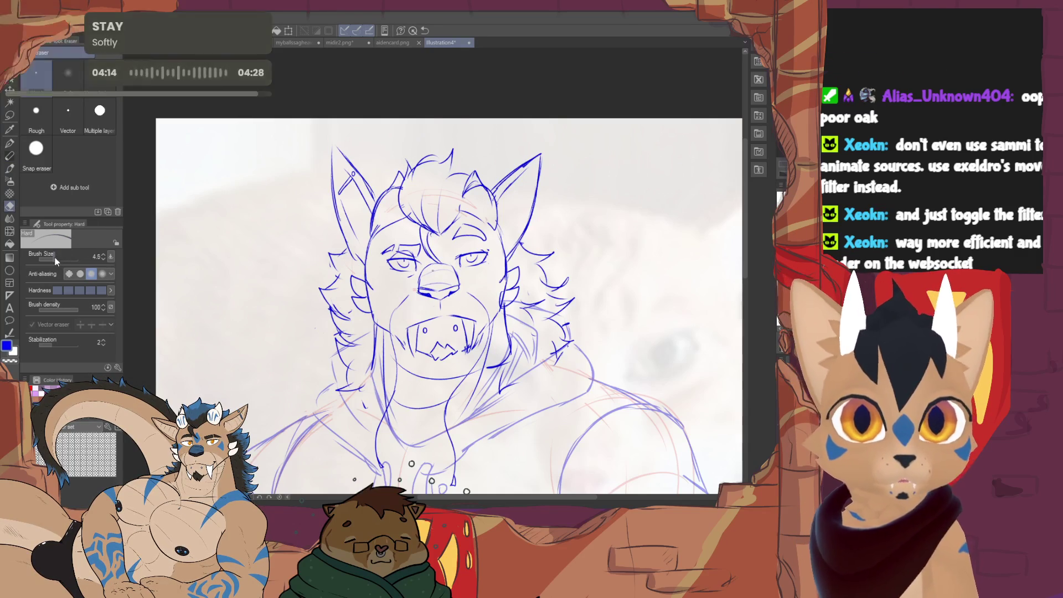
left_click_drag(56, 260, 68, 261)
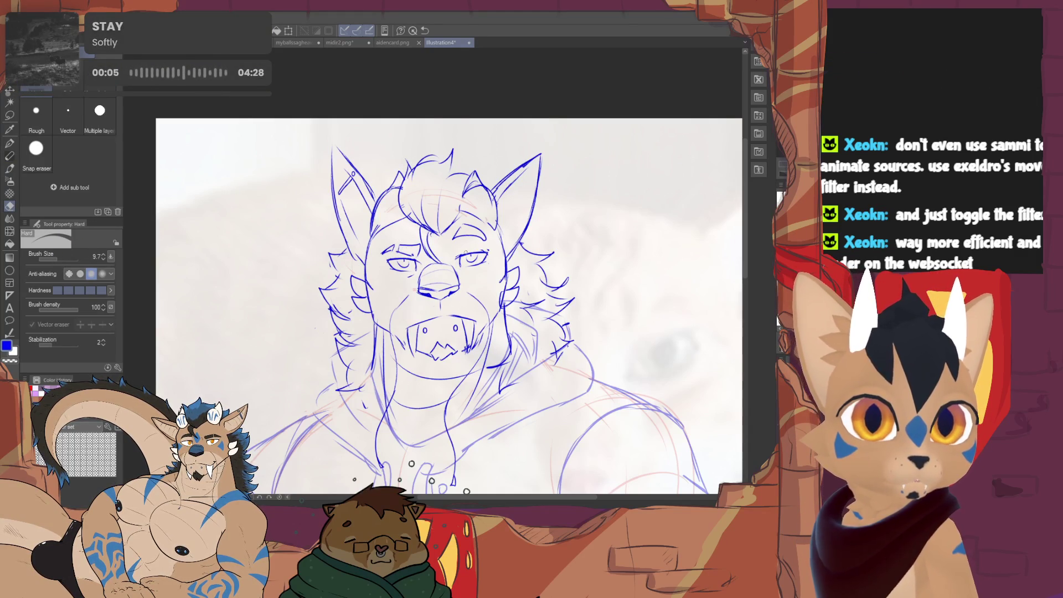
key("p")
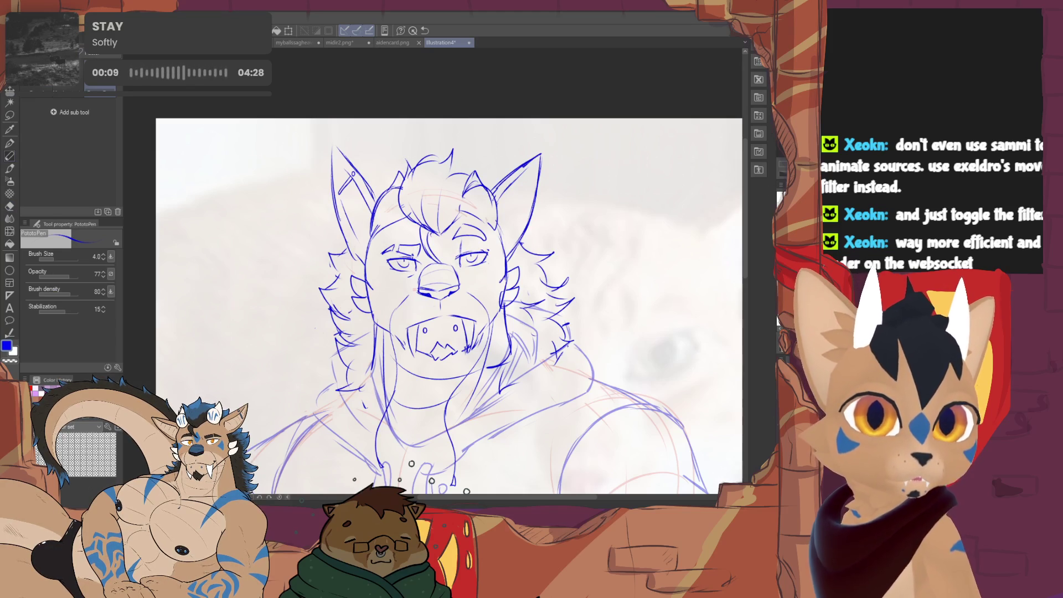
scroll(444, 331, "down", 3)
scroll(445, 331, "down", 1)
scroll(445, 331, "up", 2)
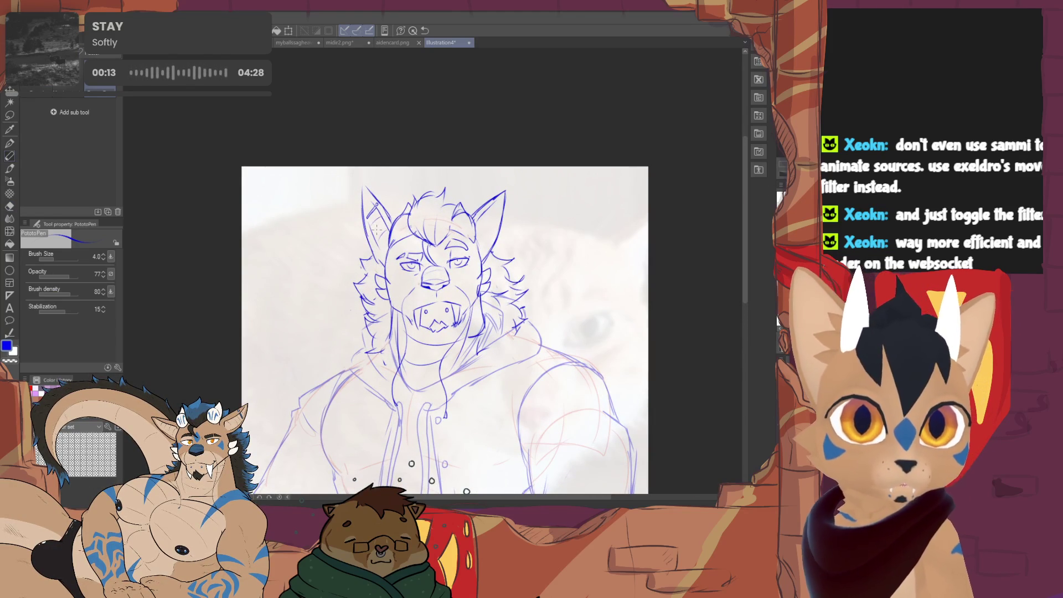
Pan to the hoodie and make small pen-and-eraser corrections to its lines.
left_click_drag(497, 228, 474, 122)
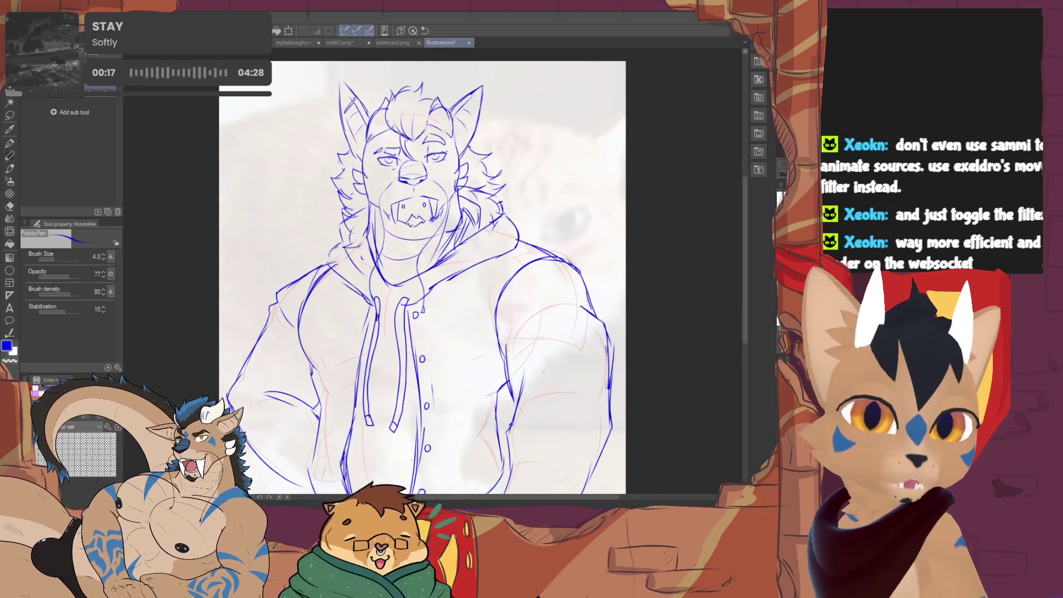
scroll(322, 185, "down", 2)
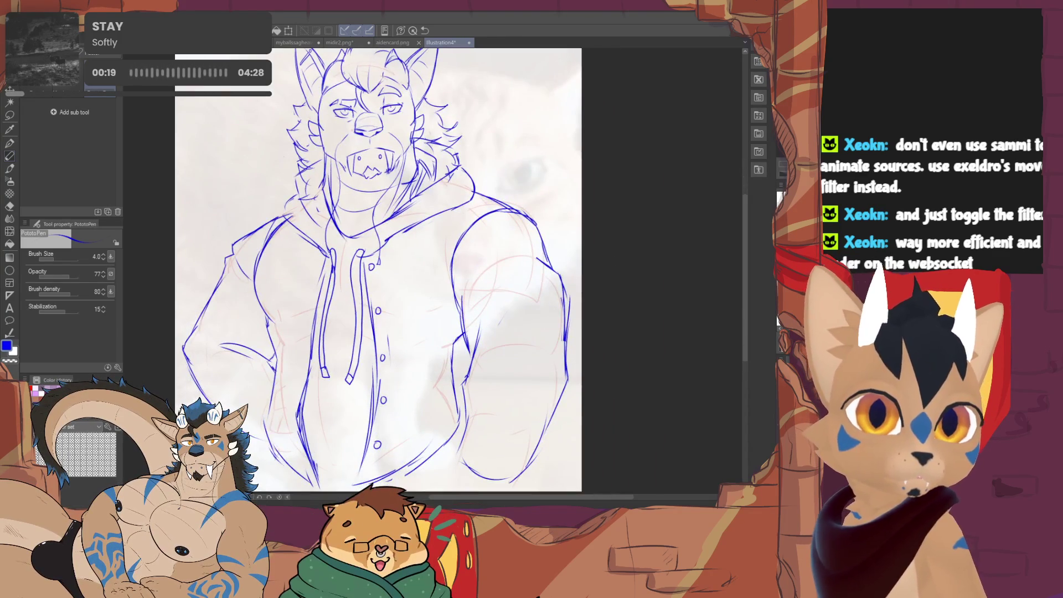
scroll(323, 185, "down", 1)
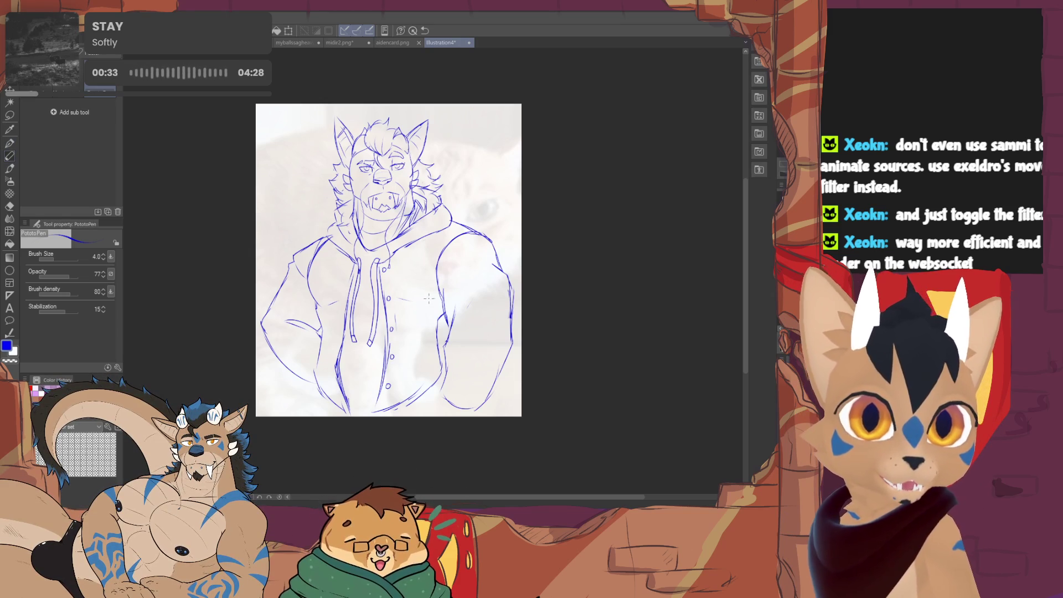
key("e")
key("p")
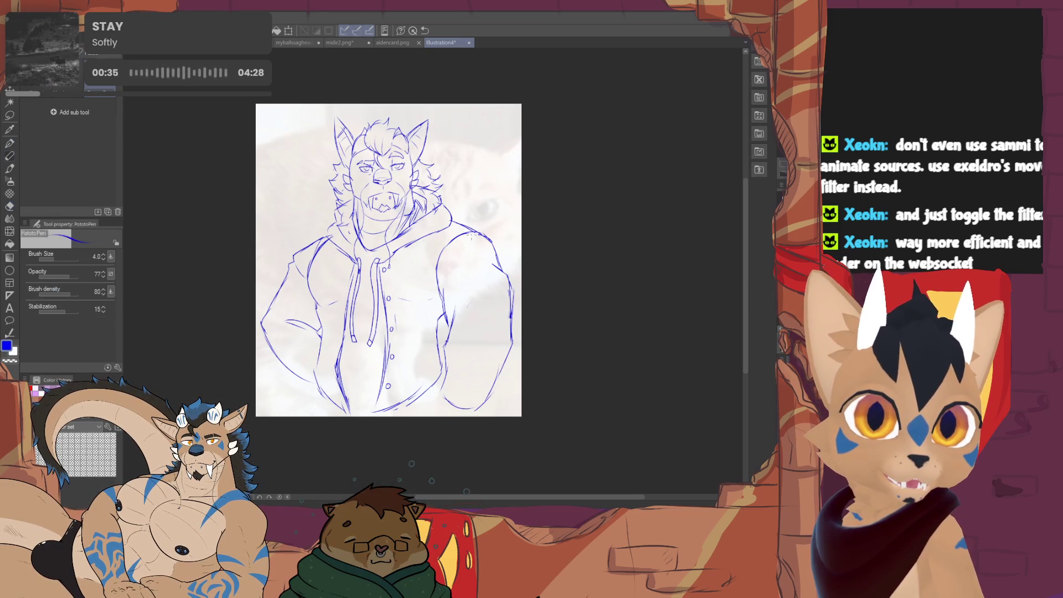
key("e")
key("p")
key("e")
key("p")
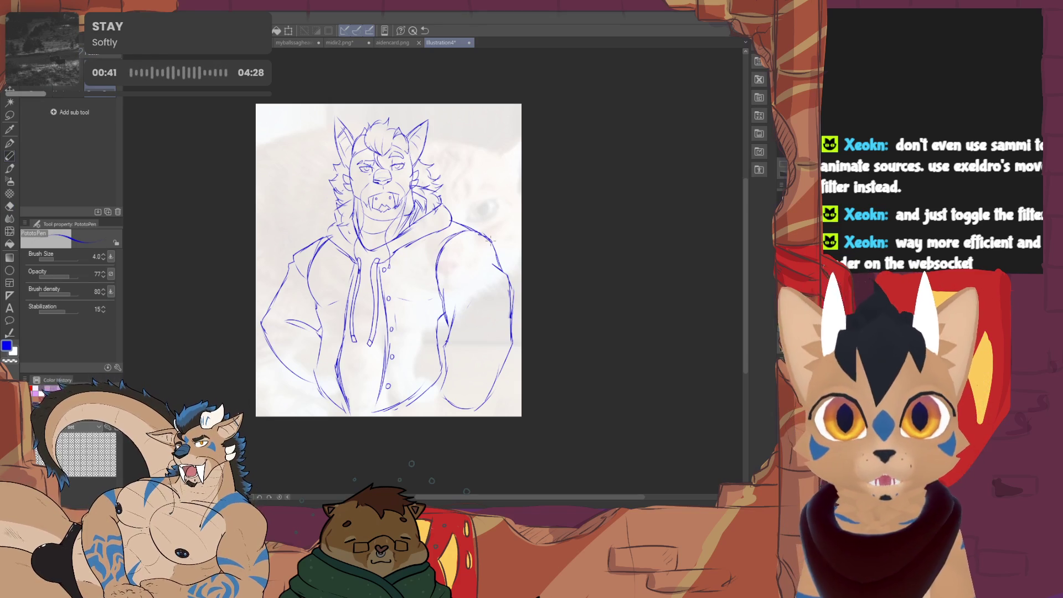
key("e")
key("p")
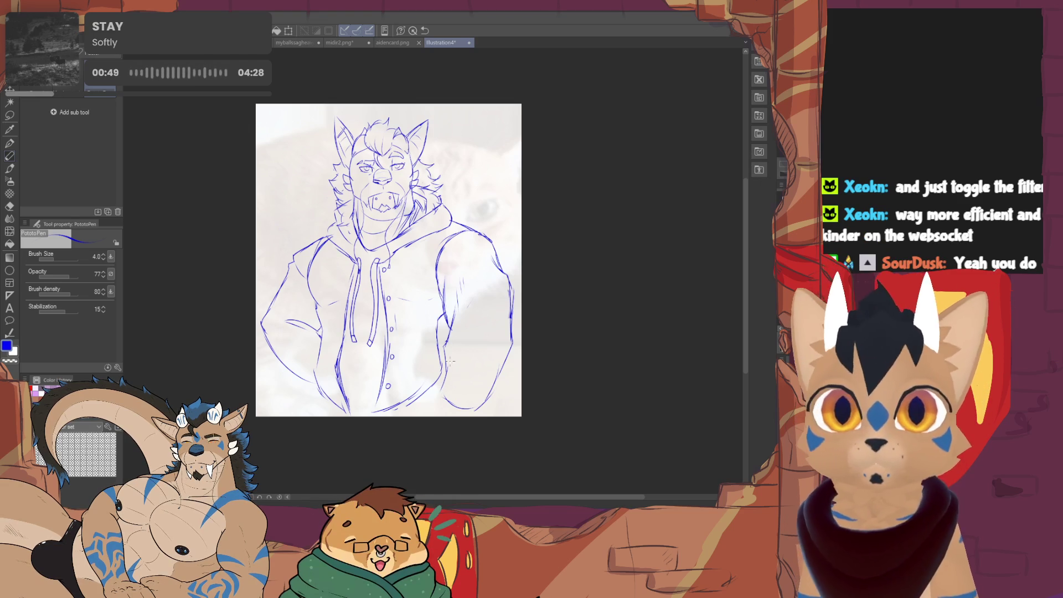
Add small strokes at the right sleeve cuff and left hand, then recentre on the face.
left_click_drag(450, 366, 438, 389)
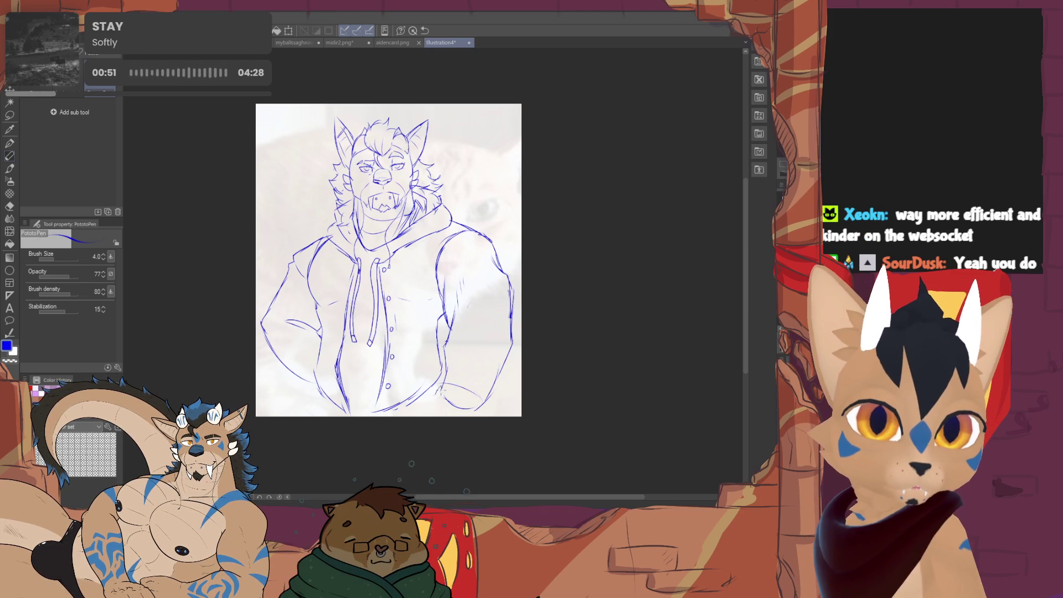
key("e")
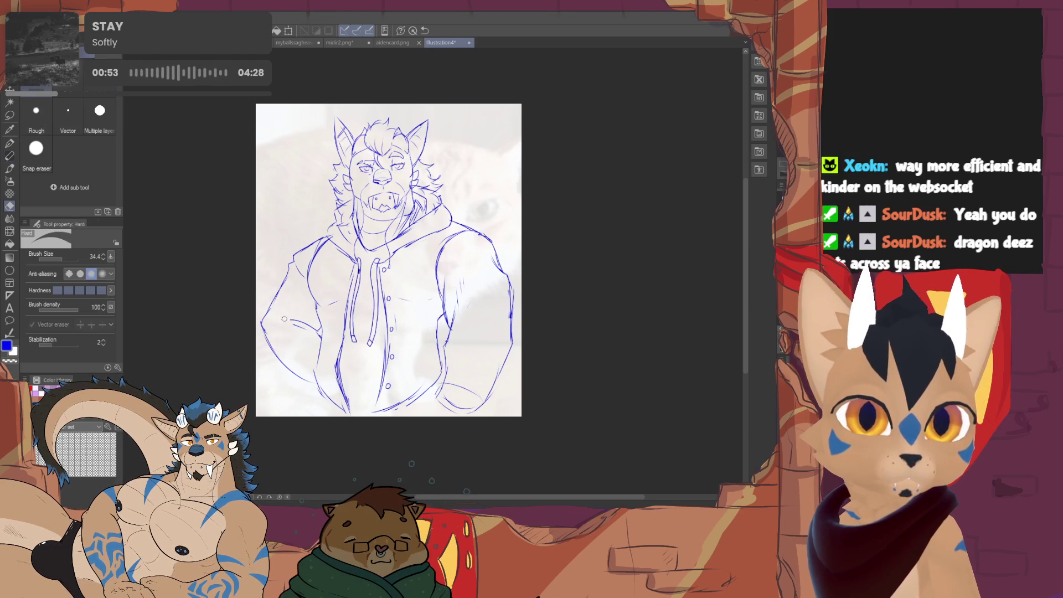
key("p")
left_click_drag(291, 316, 310, 317)
key("e")
key("p")
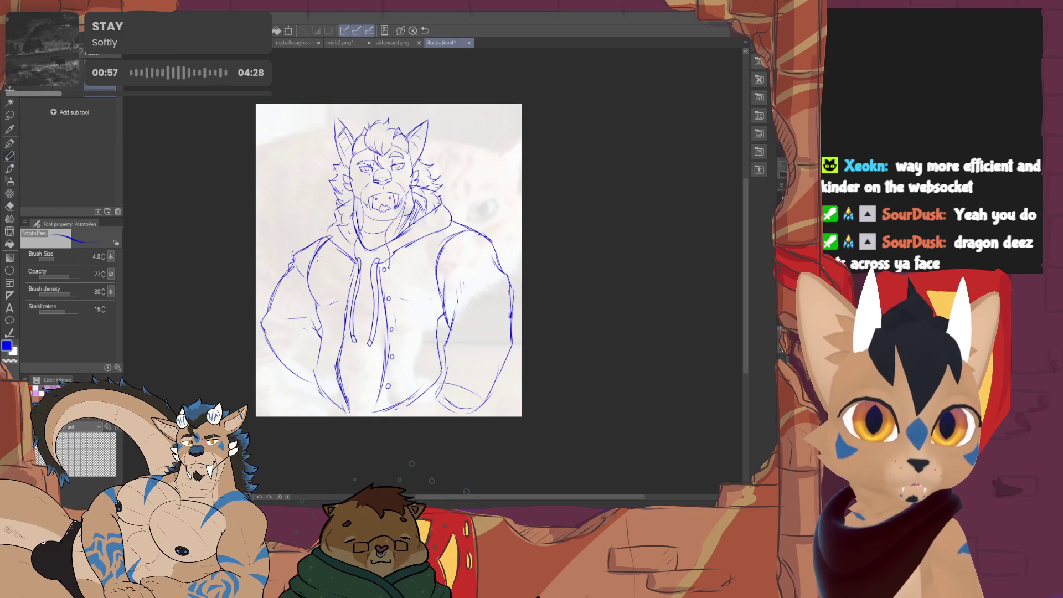
left_click_drag(294, 251, 276, 261)
mouse_move(371, 271)
left_mouse_down()
mouse_move(394, 307)
mouse_move(387, 320)
left_mouse_up()
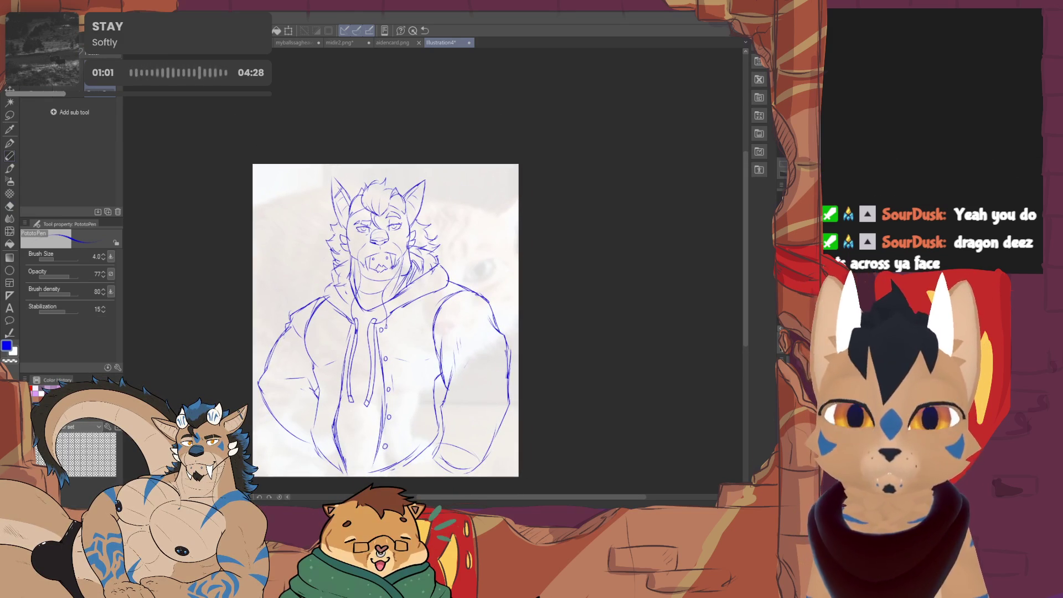
scroll(340, 239, "up", 4)
left_click_drag(440, 249, 444, 278)
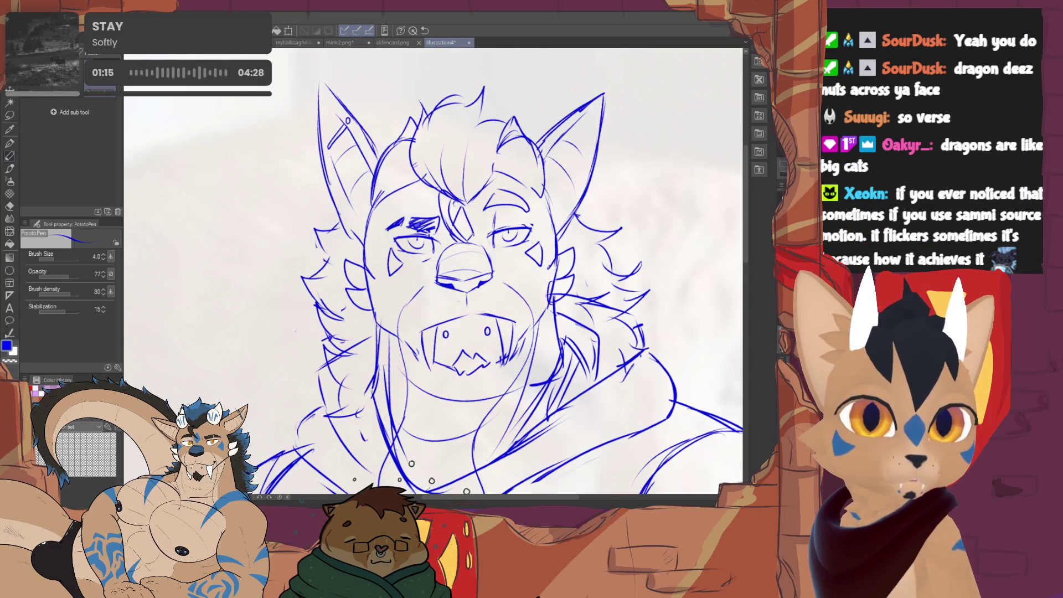
scroll(436, 274, "down", 2)
scroll(453, 332, "down", 3)
scroll(454, 337, "up", 2)
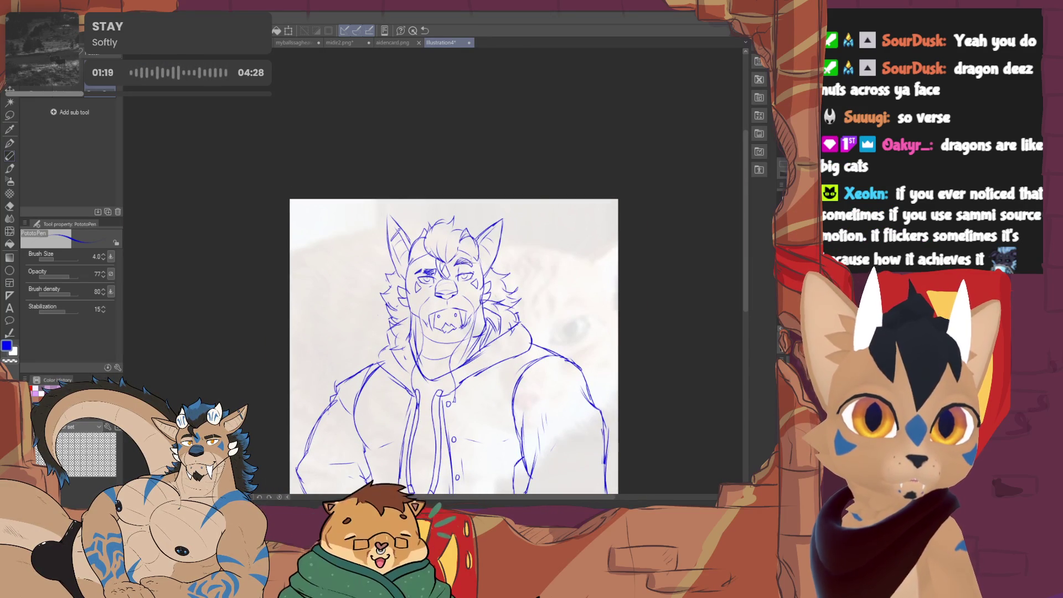
Draw the cheek stripe markings, erase stray face lines, and pan back out.
left_click_drag(406, 318, 425, 323)
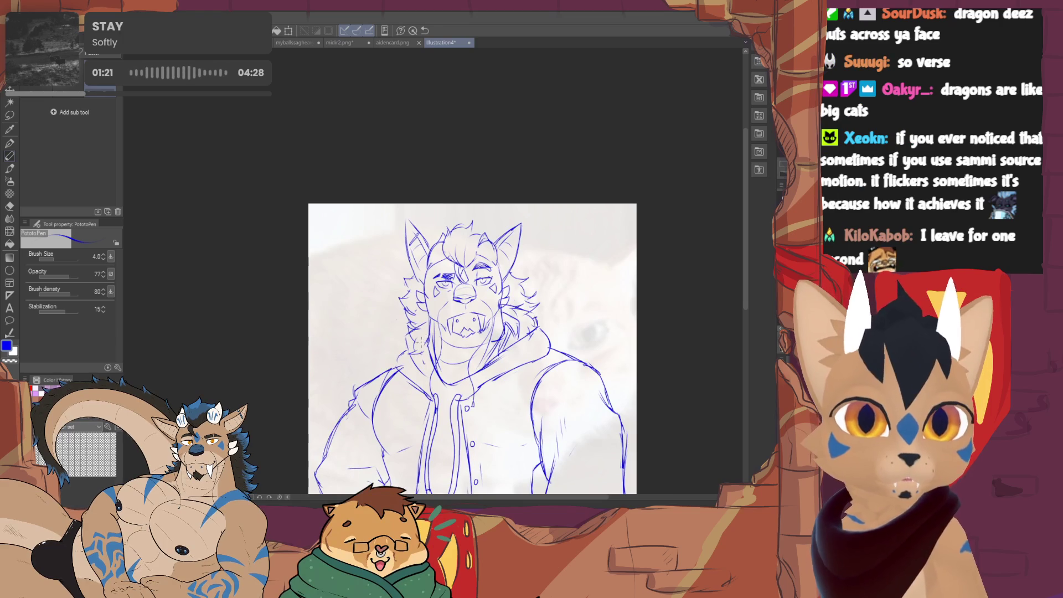
key("e")
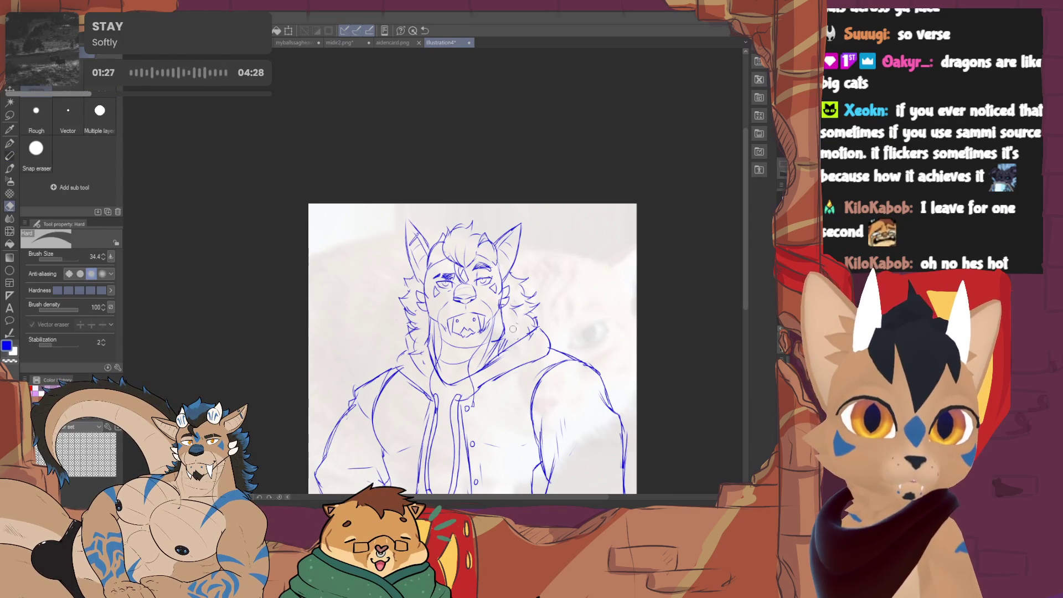
key("p")
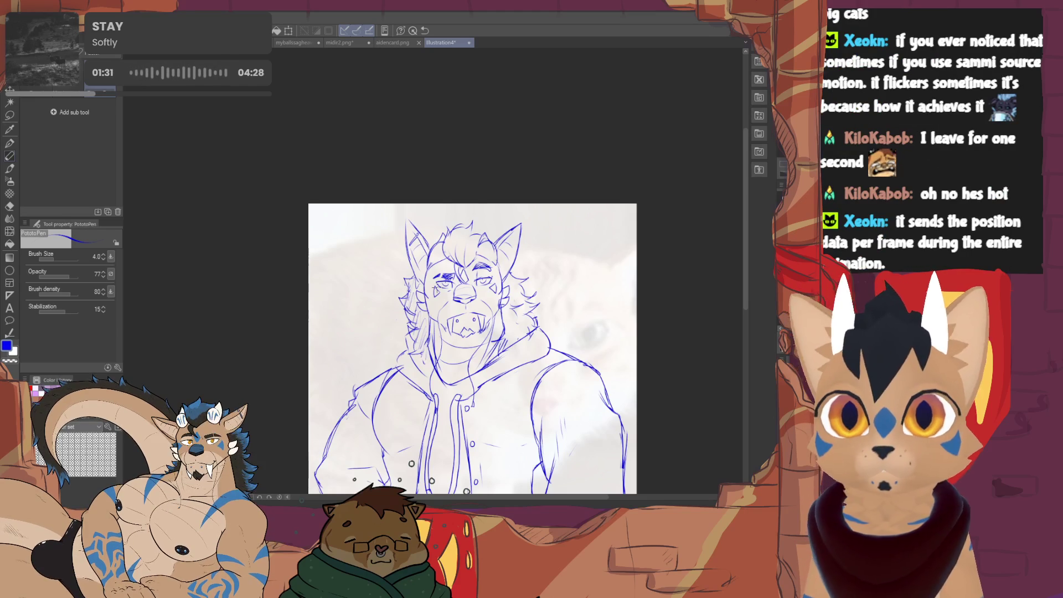
left_click_drag(446, 503, 411, 463)
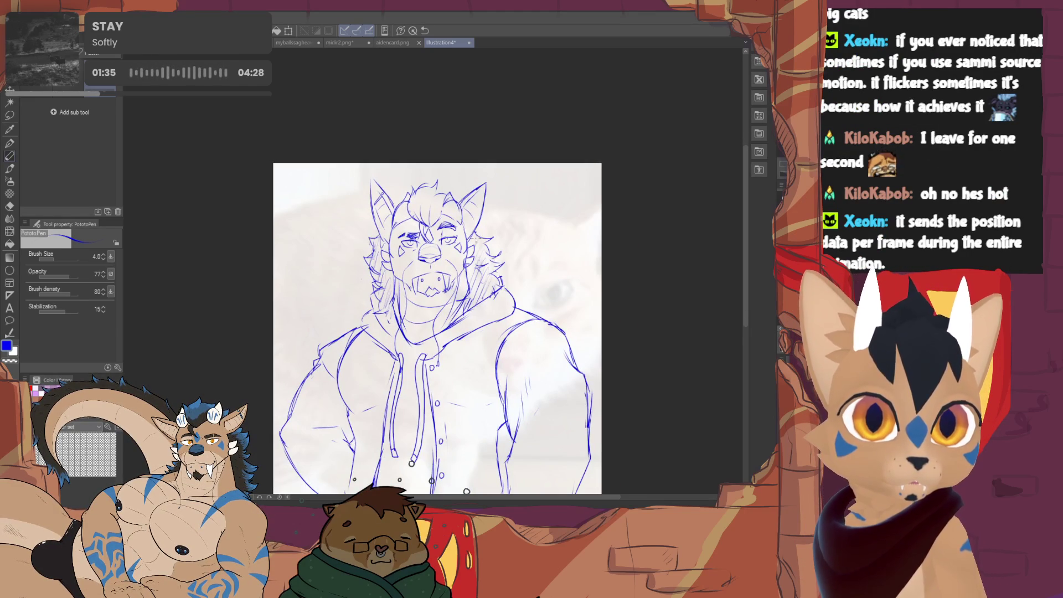
scroll(403, 274, "up", 2)
scroll(402, 274, "up", 2)
scroll(403, 275, "up", 2)
scroll(403, 274, "up", 2)
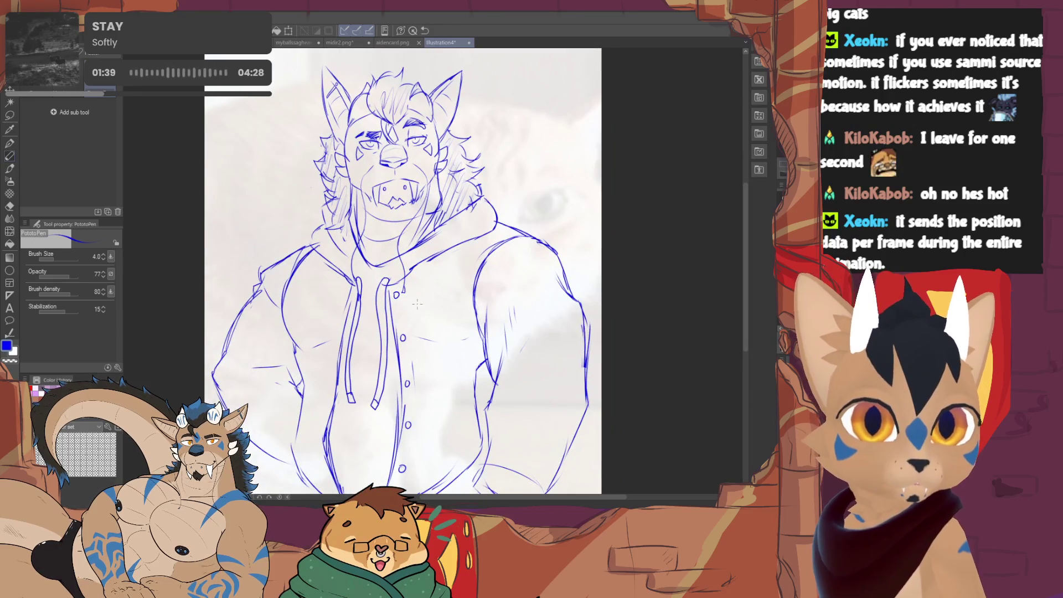
Letter BG on the hoodie chest, then scale it to 126% and shift it slightly down-left.
left_click_drag(415, 291, 418, 313)
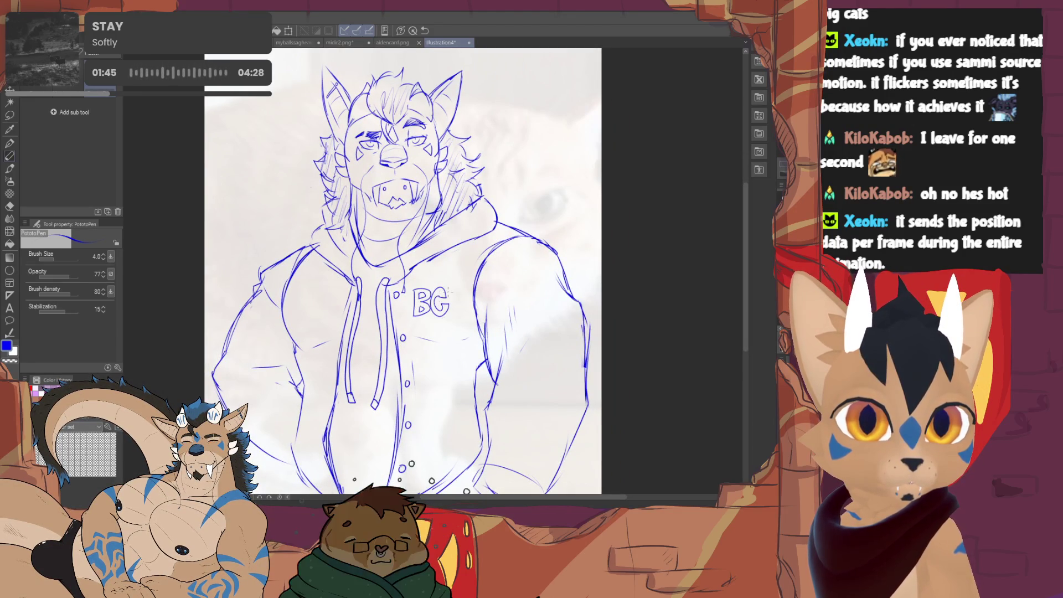
scroll(439, 306, "down", 2)
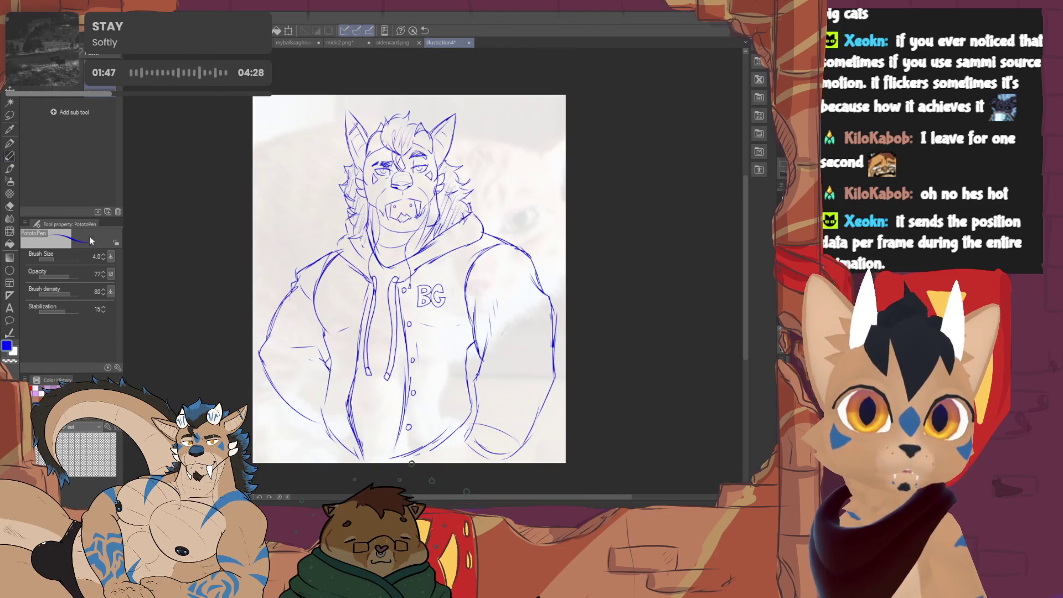
key("m")
left_click_drag(412, 270, 413, 275)
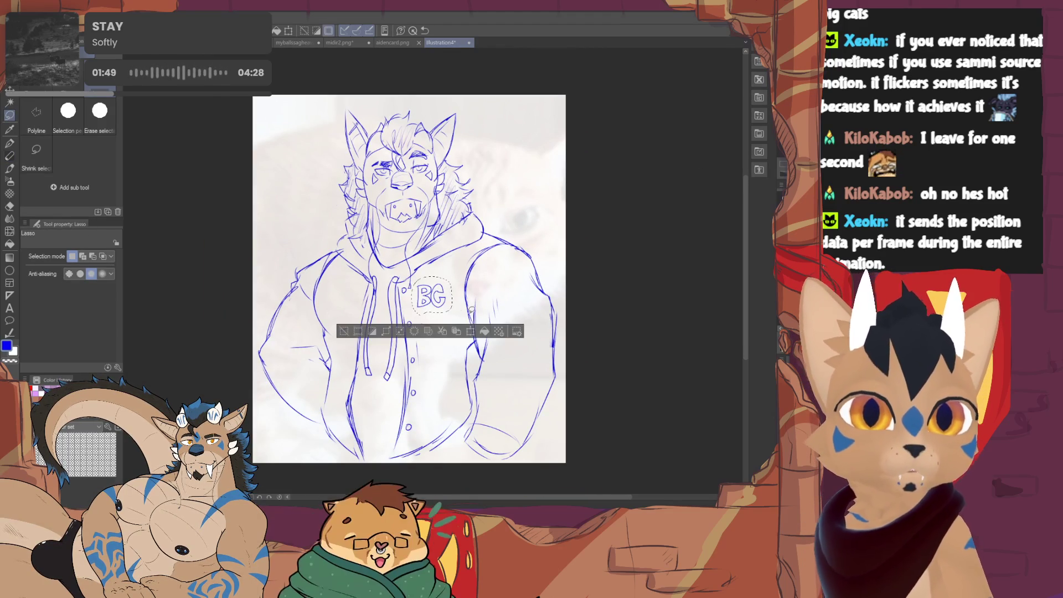
left_click(473, 332)
left_click_drag(458, 315, 462, 318)
left_click_drag(455, 280, 449, 286)
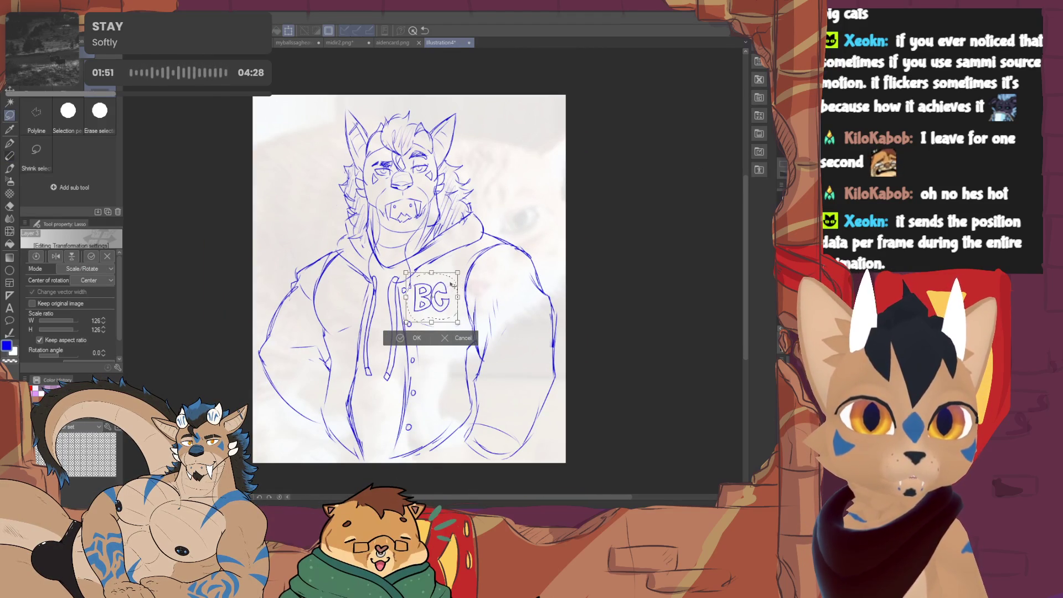